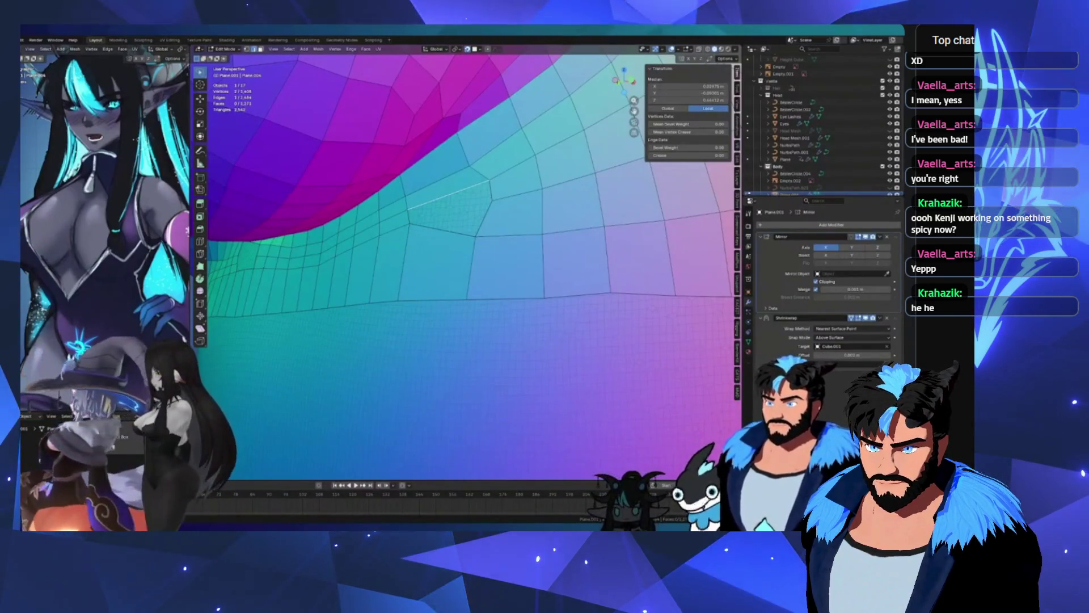
Step: Add a new edge loop across the teal hip retopology mesh
mouse_move(518, 151)
middle_mouse_down()
mouse_move(379, 243)
mouse_move(400, 220)
mouse_move(484, 212)
mouse_move(350, 228)
middle_mouse_up()
scroll(379, 243, "up", 6)
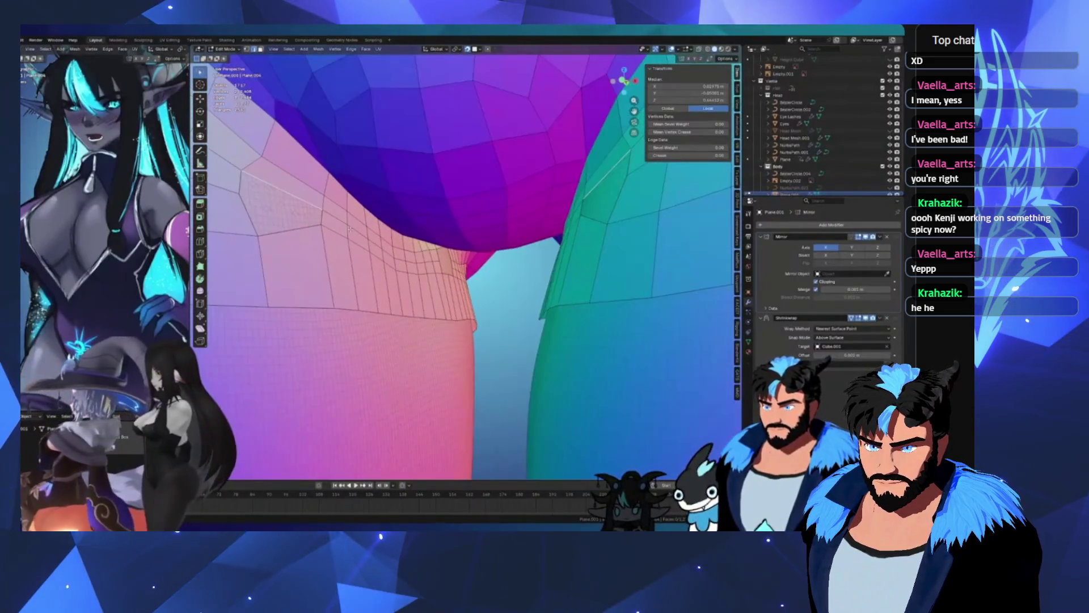
middle_click_drag(449, 234, 516, 226)
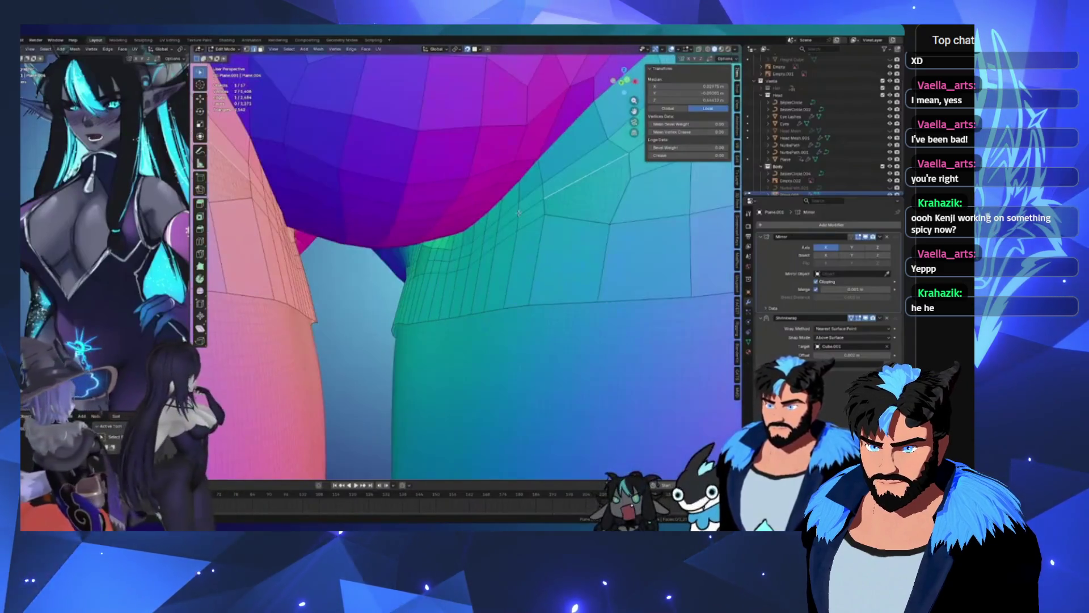
left_click(516, 226)
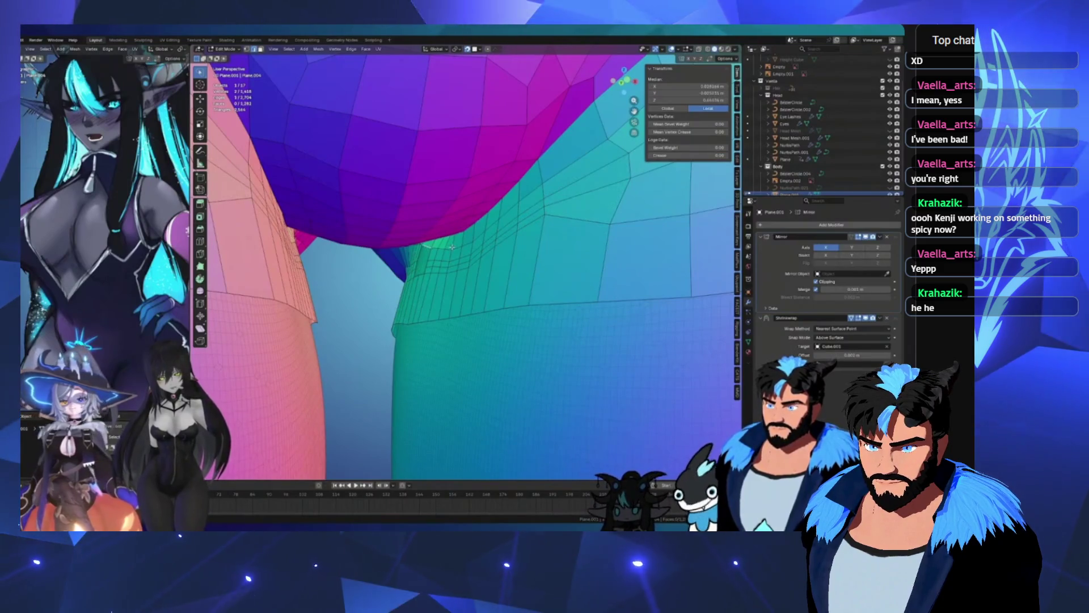
Step: Switch to the Sculpting workspace with a frontal view of the hips
mouse_move(427, 246)
middle_mouse_down()
mouse_move(449, 261)
mouse_move(539, 236)
middle_mouse_up()
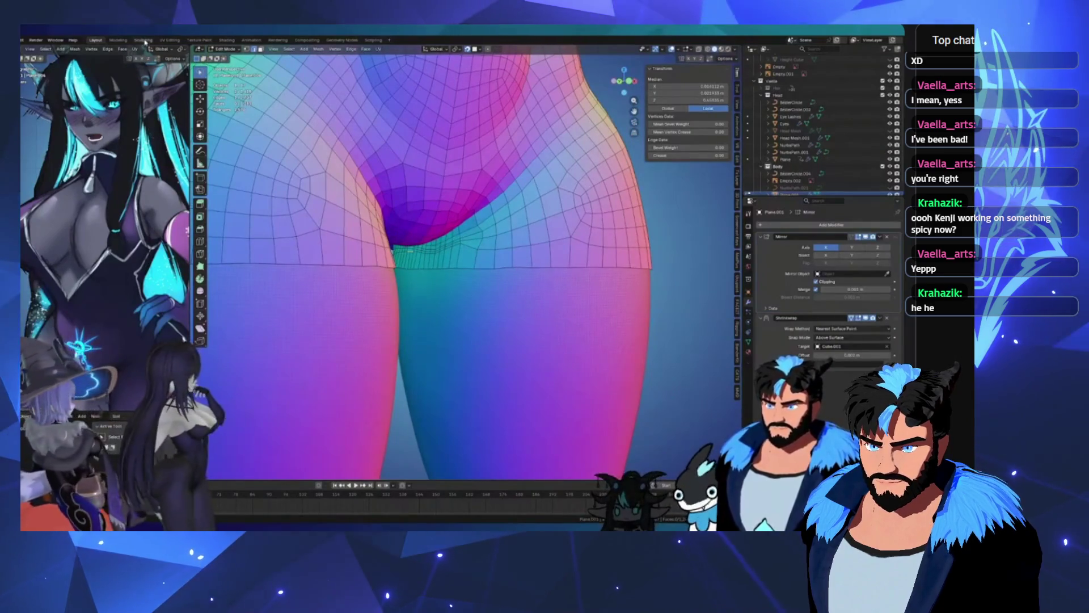
left_click(143, 40)
scroll(488, 284, "down", 5)
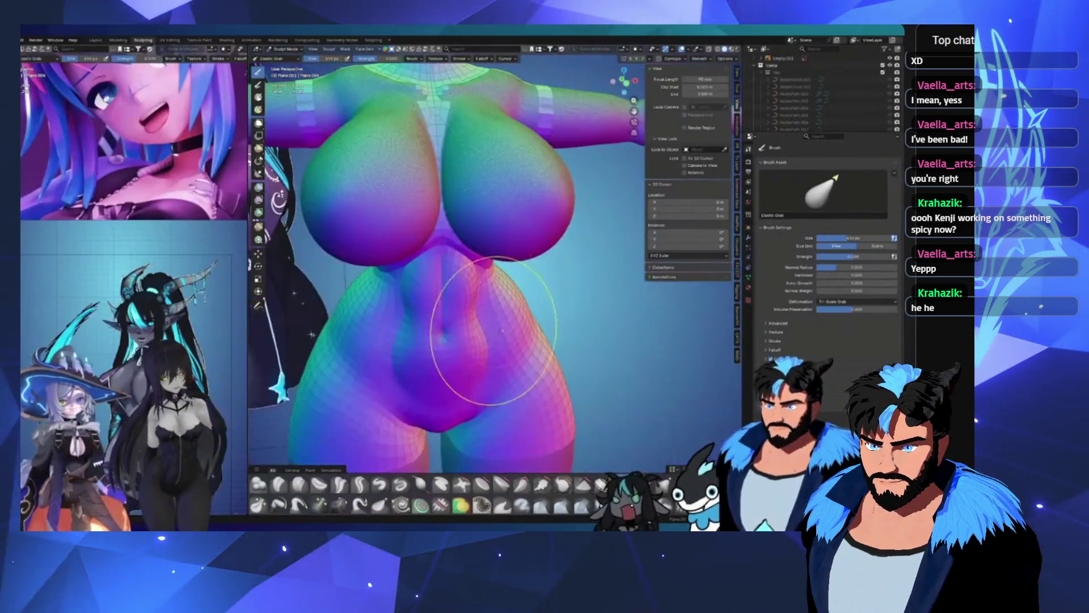
Step: Select the Relax Slide brush for evening out the retopology quads
scroll(494, 332, "up", 4)
middle_click_drag(493, 332, 426, 306)
left_click(339, 504)
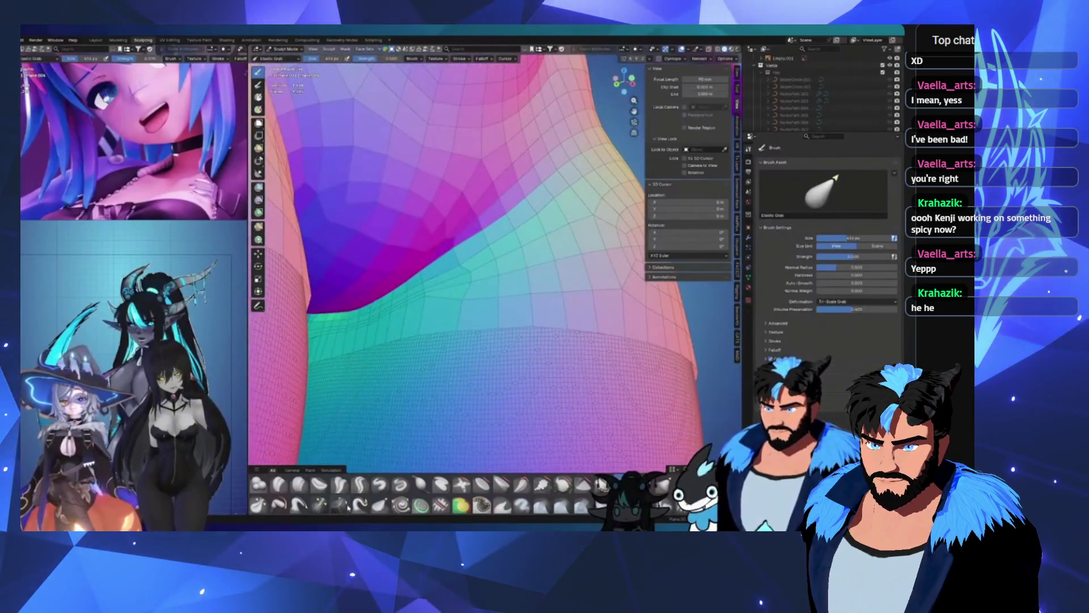
scroll(401, 280, "up", 3)
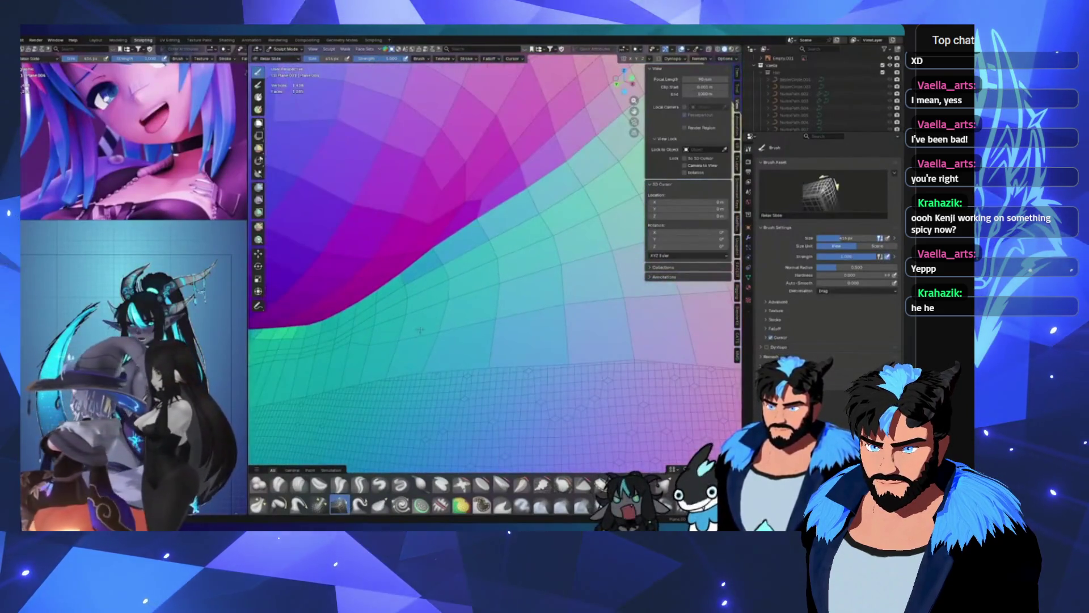
Step: Inspect the curved hip mesh from steep angles and return it to Edit Mode
mouse_move(316, 365)
middle_mouse_down()
mouse_move(414, 340)
mouse_move(559, 350)
mouse_move(386, 334)
middle_mouse_up()
mouse_move(416, 254)
middle_mouse_down()
mouse_move(425, 341)
mouse_move(454, 340)
mouse_move(498, 316)
mouse_move(518, 340)
middle_mouse_up()
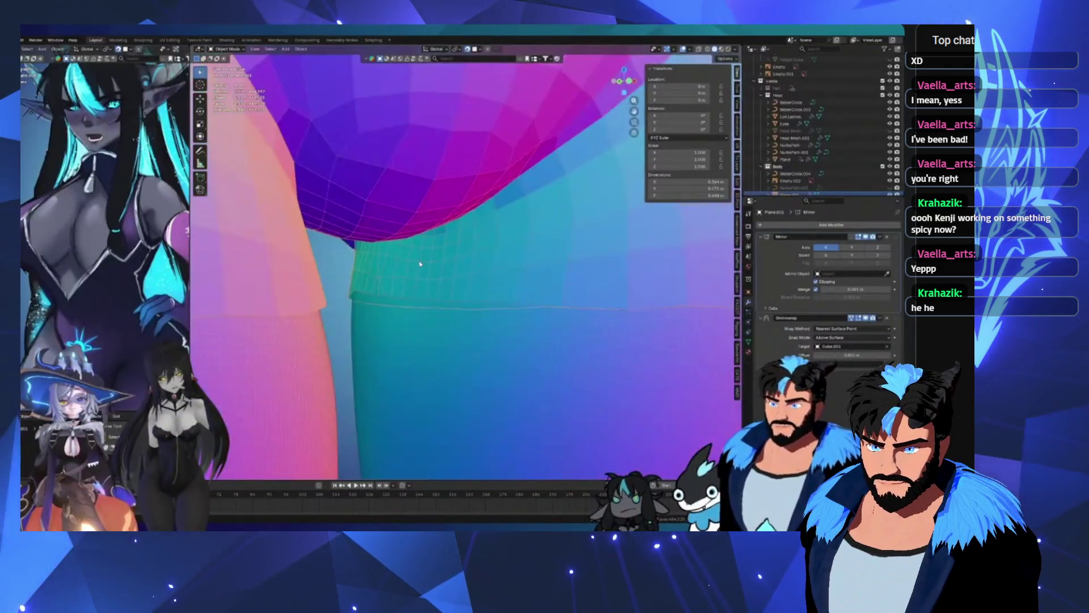
key("Tab")
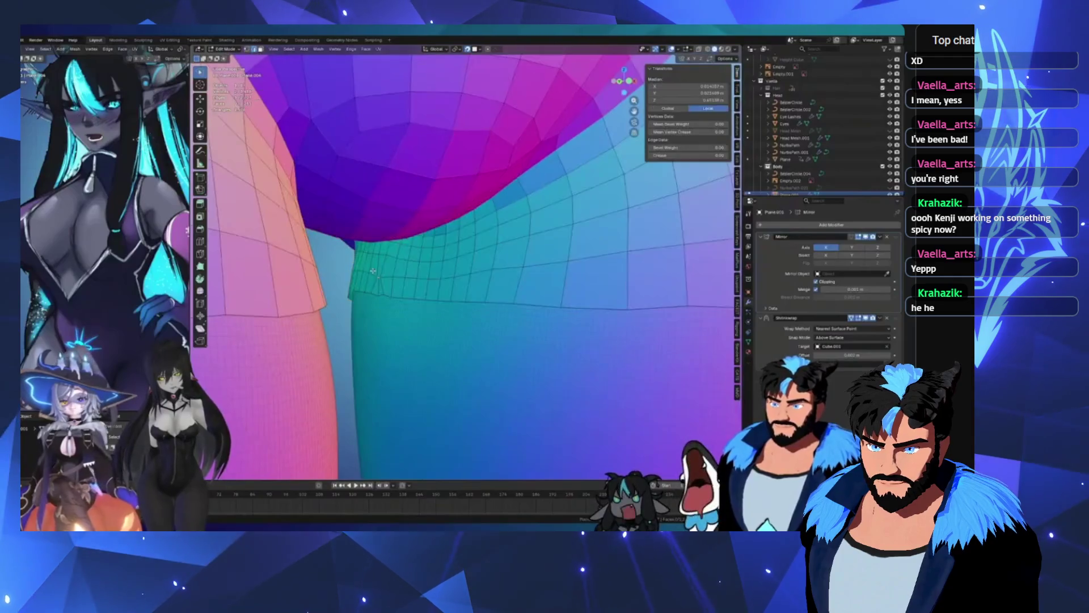
Step: Cut a vertical edge loop on the hip and merge a vertex with its neighbour
scroll(498, 214, "up", 5)
key("ctrl+r")
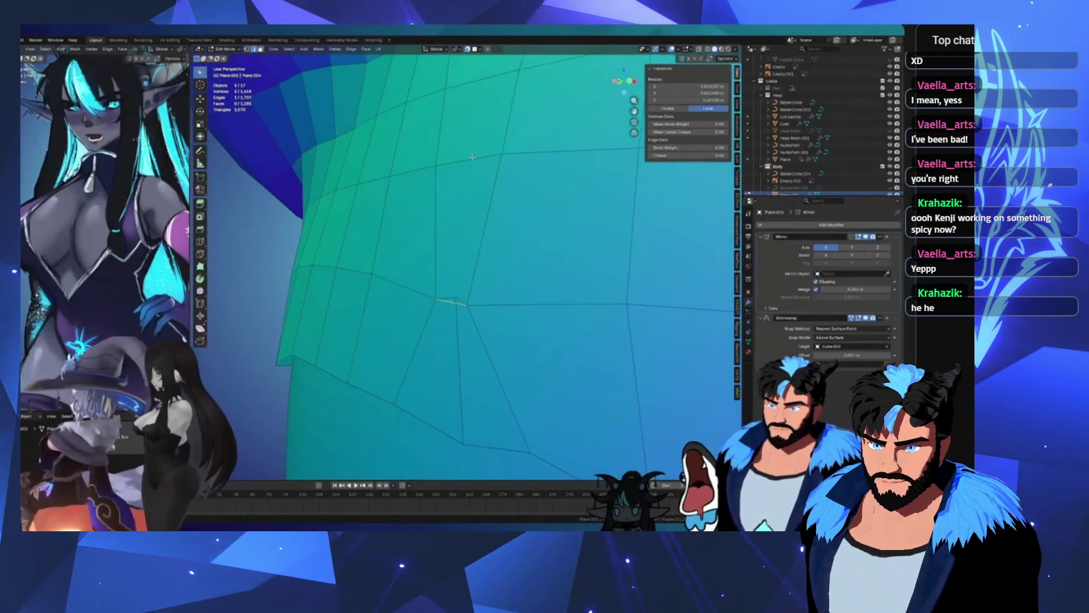
left_click(457, 303)
left_click(455, 300)
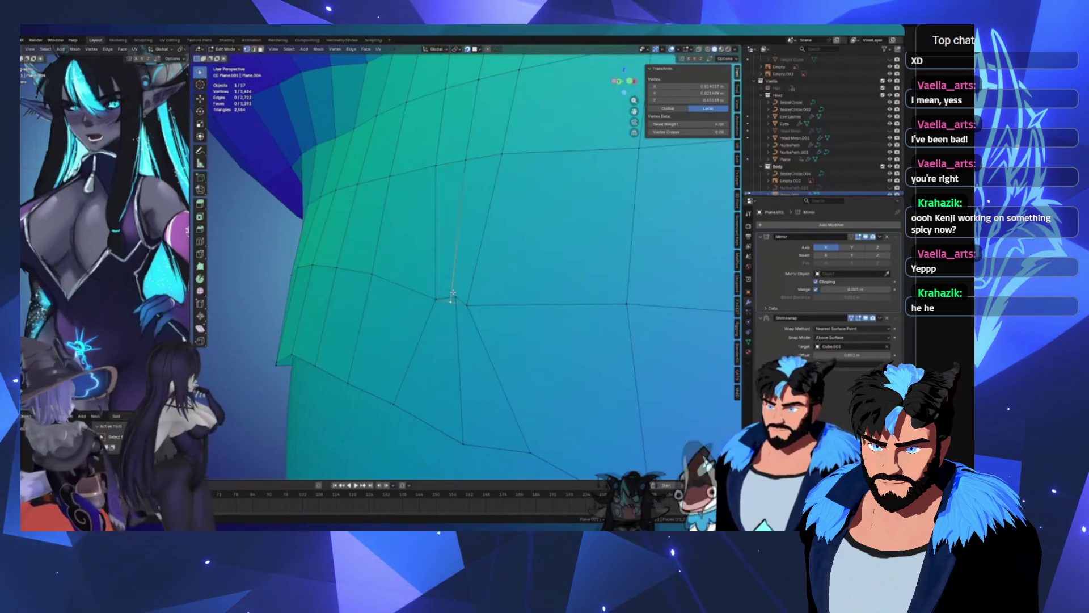
key("m")
left_click(464, 290)
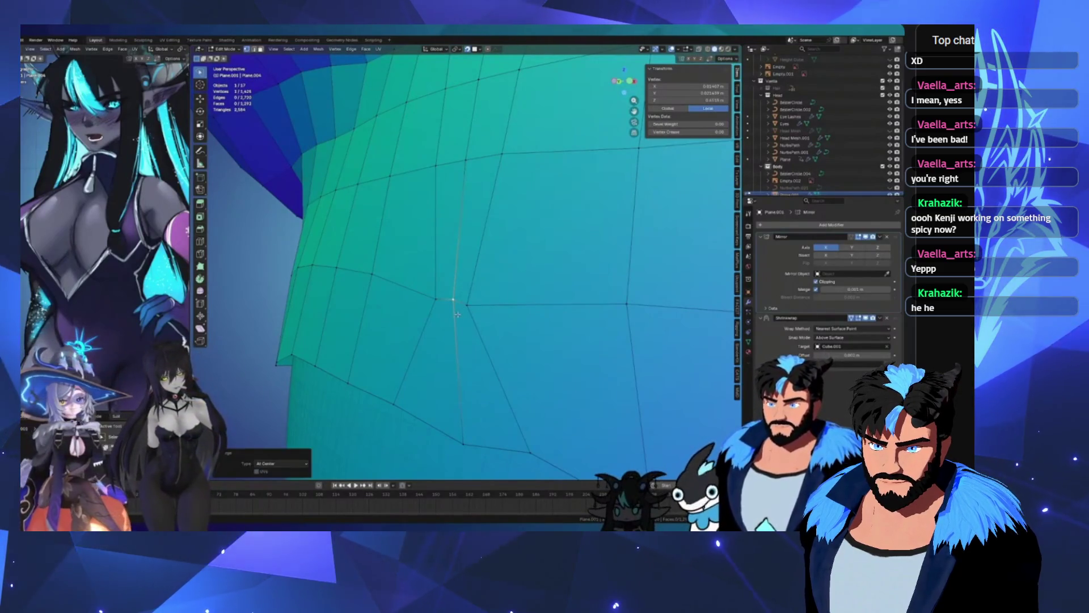
Step: Move a hip vertex into better alignment and check it from another angle
key("g")
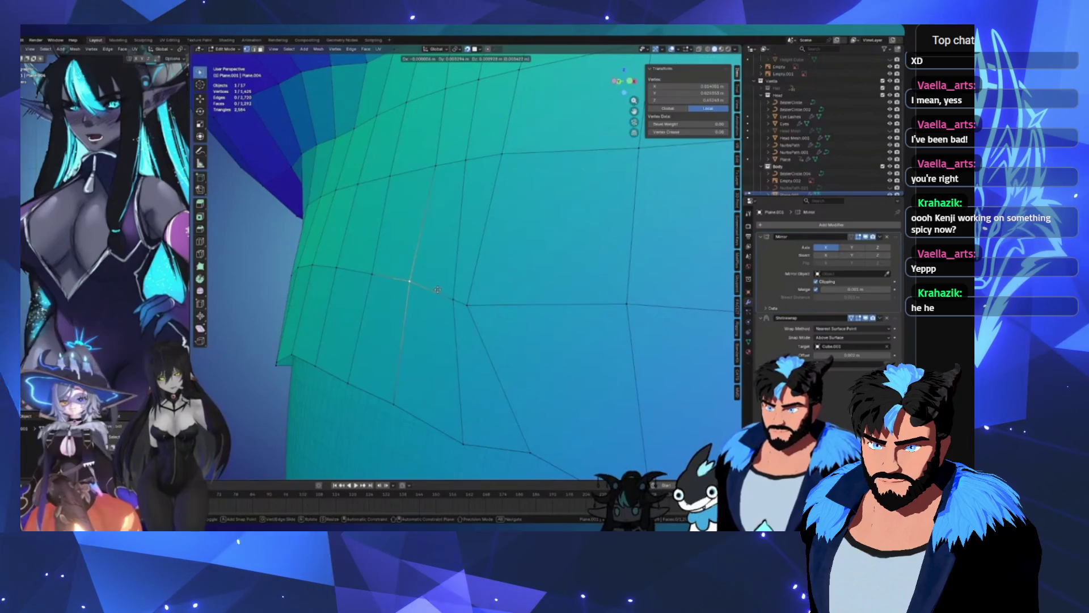
left_click(468, 304)
key("g")
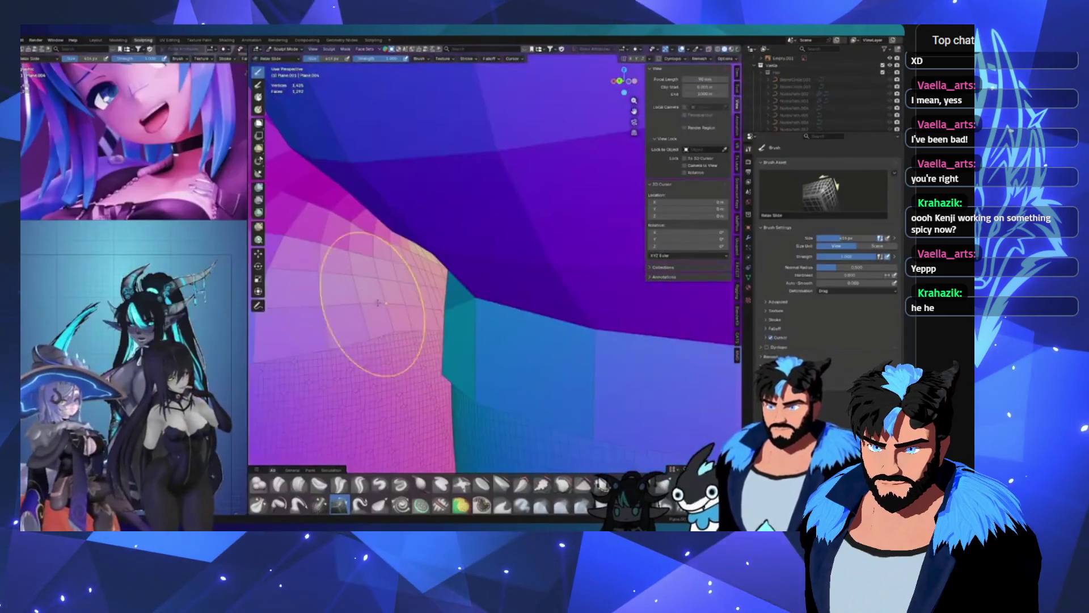
middle_click_drag(378, 302, 481, 306)
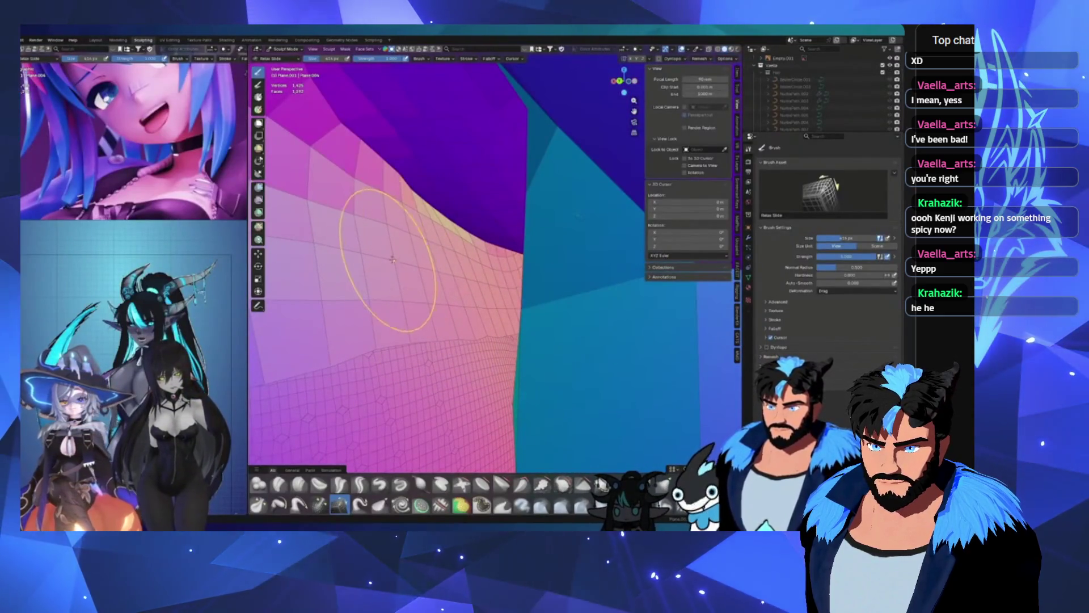
scroll(401, 328, "down", 6)
middle_click_drag(401, 328, 527, 315)
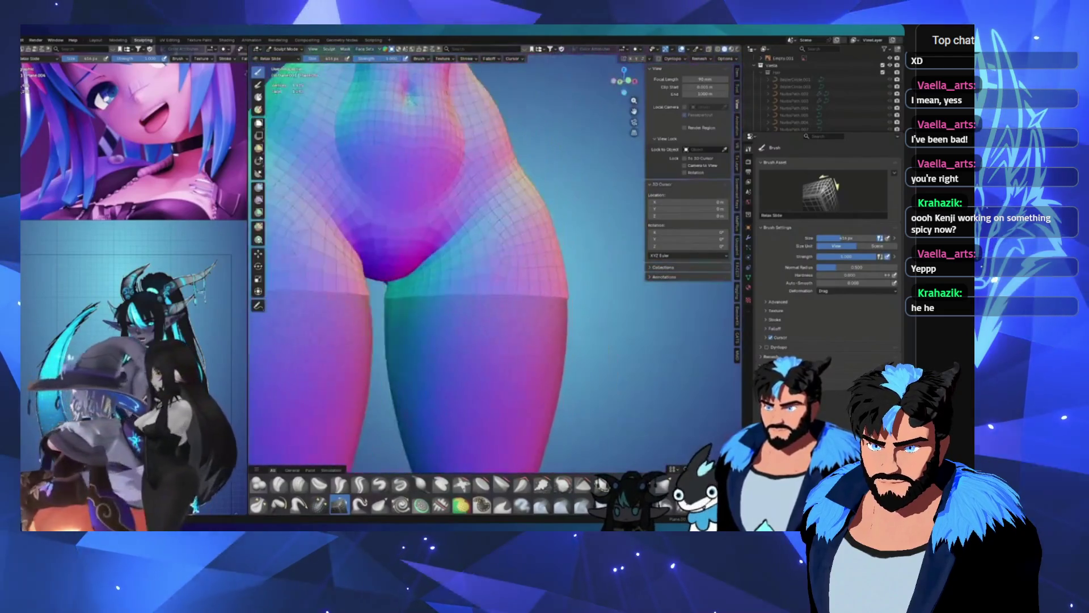
scroll(527, 315, "up", 3)
scroll(475, 291, "down", 3)
mouse_move(474, 292)
middle_mouse_down()
mouse_move(568, 284)
mouse_move(187, 281)
middle_mouse_up()
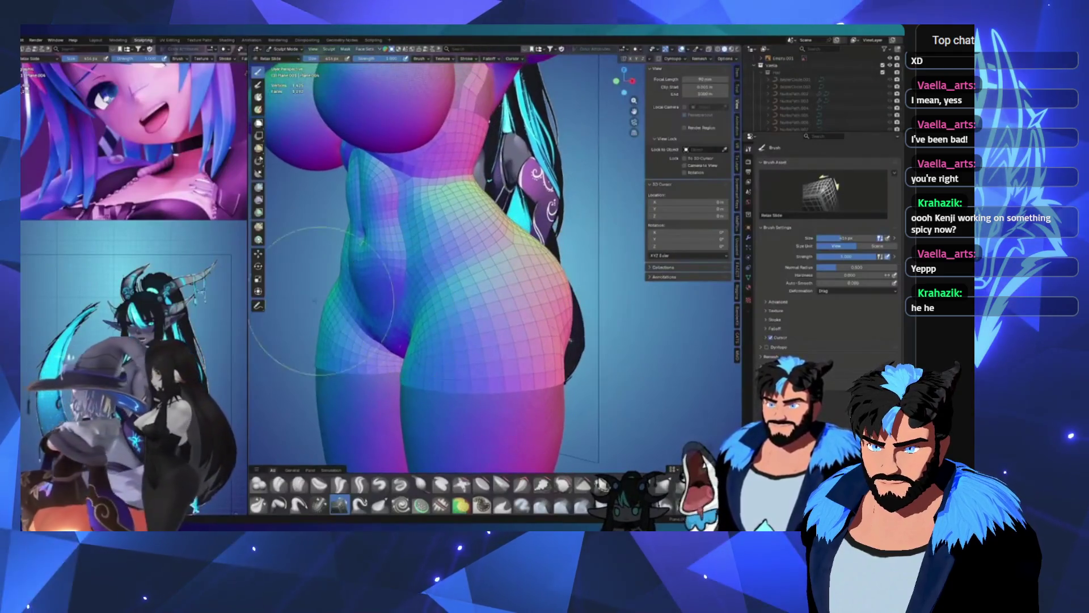
mouse_move(314, 316)
middle_mouse_down()
mouse_move(375, 278)
mouse_move(489, 282)
middle_mouse_up()
mouse_move(500, 334)
middle_mouse_down()
mouse_move(470, 296)
mouse_move(509, 309)
mouse_move(525, 334)
mouse_move(528, 323)
middle_mouse_up()
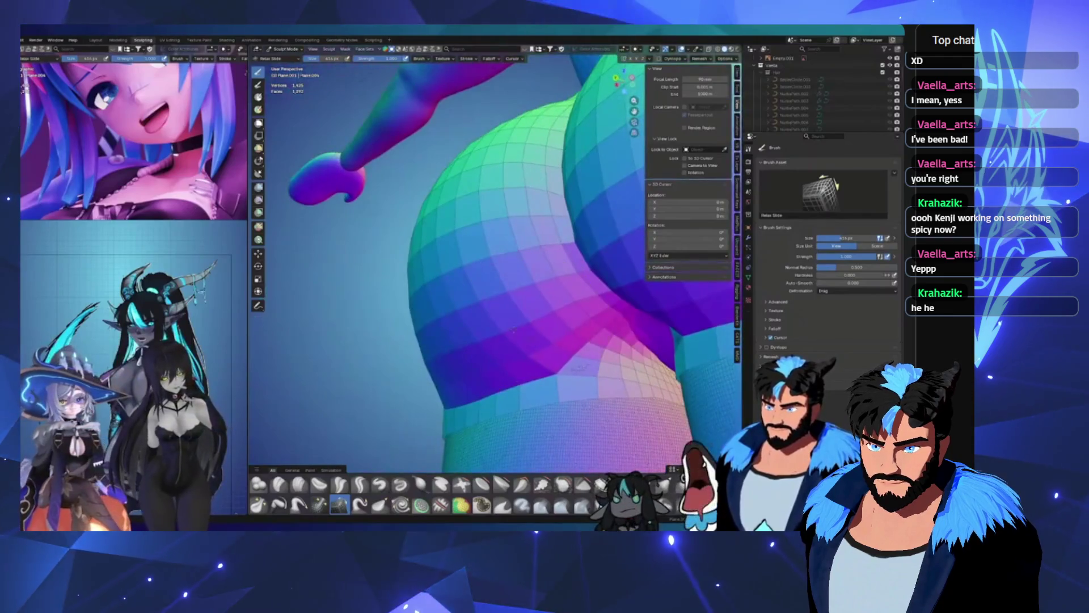
mouse_move(518, 150)
middle_mouse_down()
mouse_move(522, 170)
mouse_move(401, 365)
mouse_move(455, 272)
middle_mouse_up()
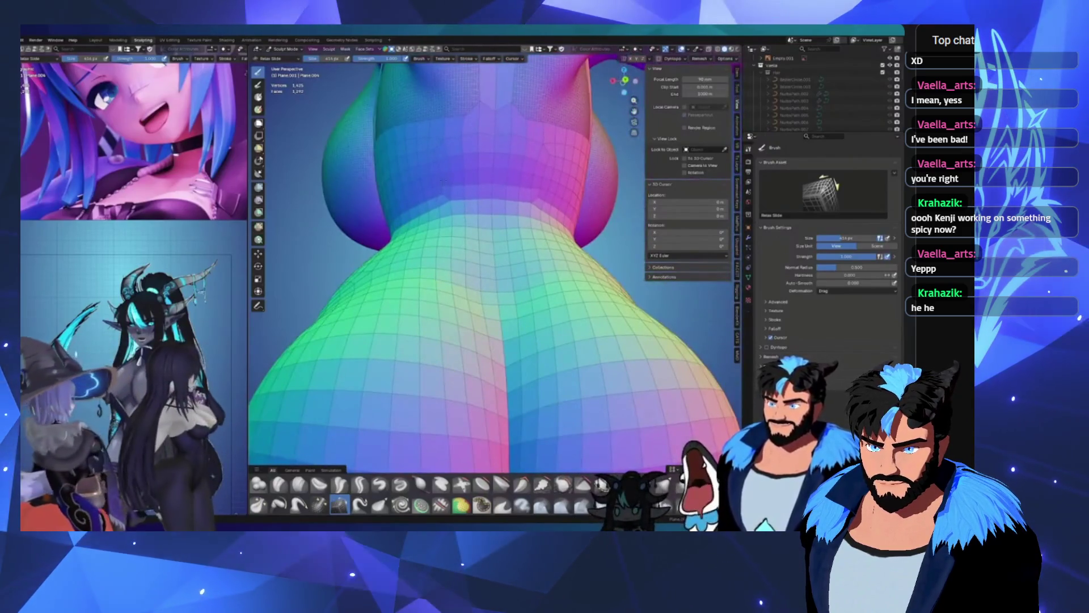
Step: Orbit to a level view behind the buttocks
middle_click_drag(450, 146, 450, 242)
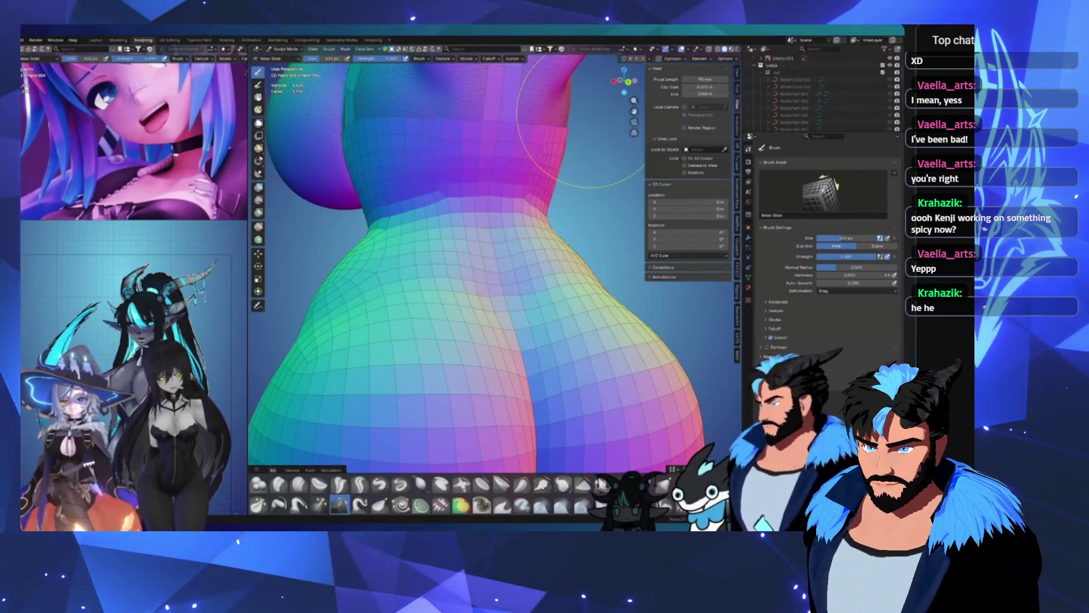
Step: Orbit slightly to a new angle on the lower back and buttocks
mouse_move(584, 122)
middle_mouse_down()
mouse_move(493, 284)
mouse_move(473, 283)
middle_mouse_up()
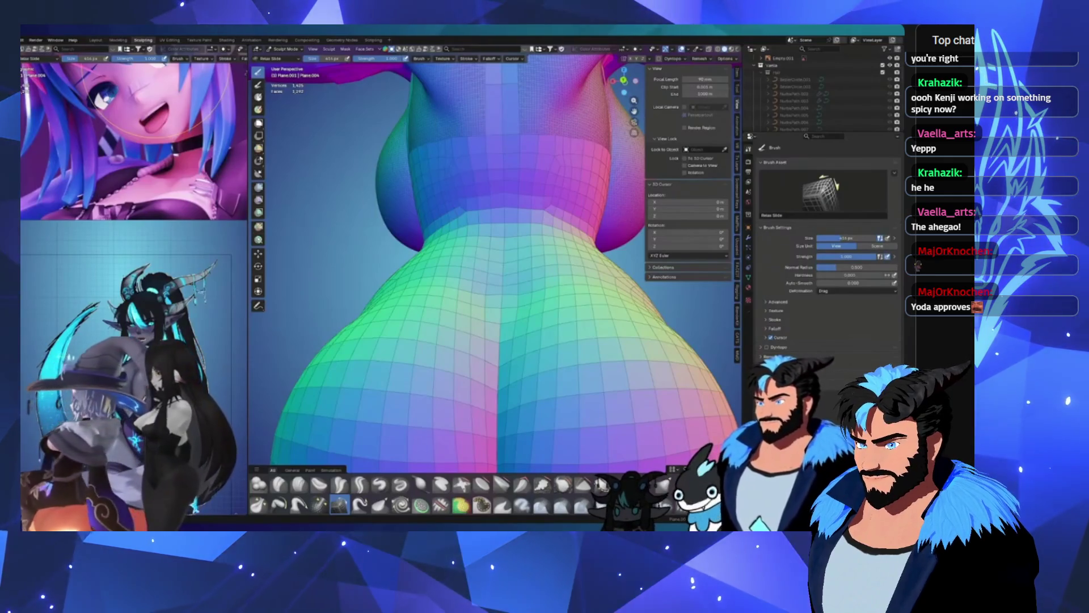
middle_click_drag(487, 169, 624, 187)
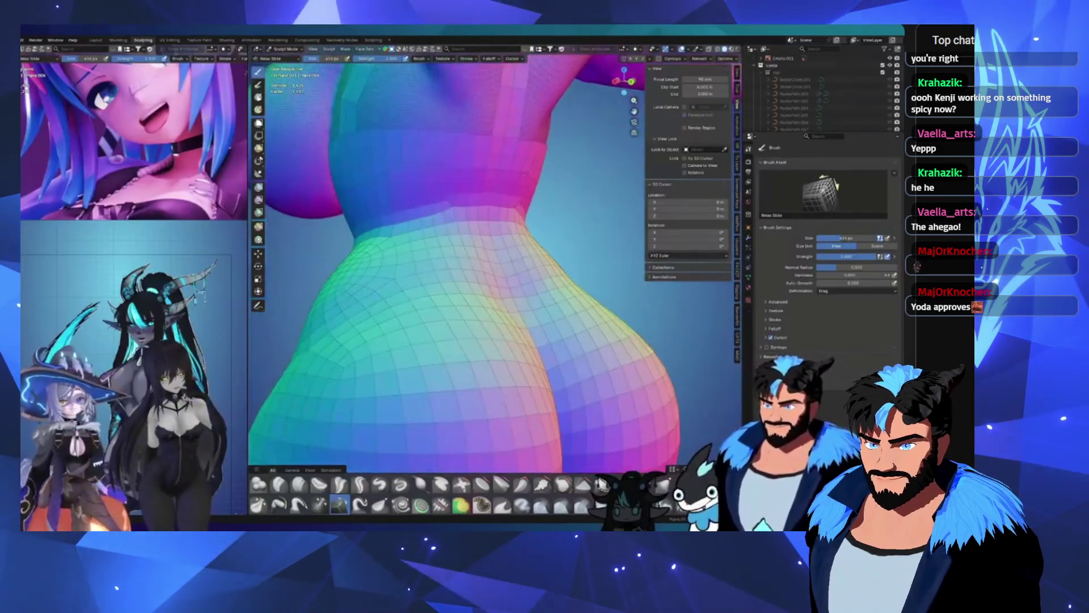
middle_click_drag(433, 194, 514, 229)
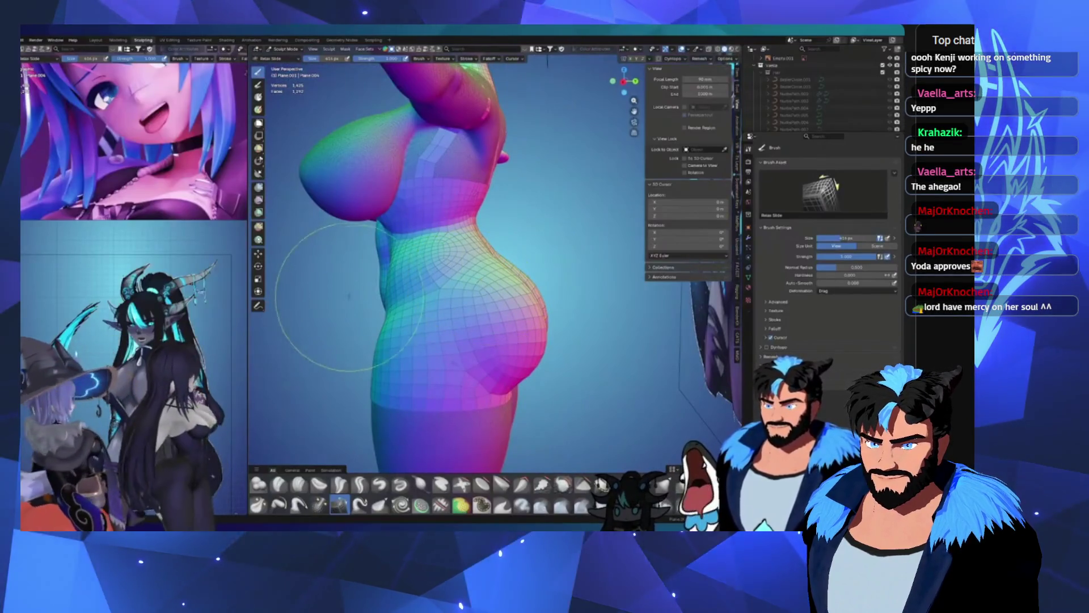
mouse_move(479, 282)
middle_mouse_down()
mouse_move(415, 289)
mouse_move(397, 307)
mouse_move(402, 340)
mouse_move(402, 279)
middle_mouse_up()
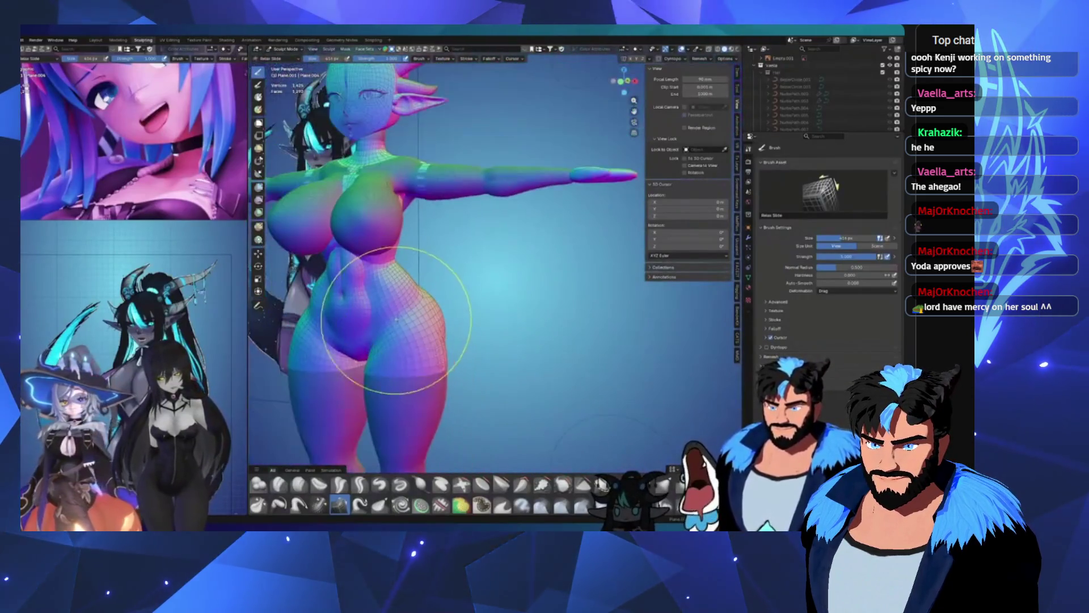
Step: Zoom and orbit to a close three-quarter view of the hip
scroll(365, 450, "up", 3)
mouse_move(365, 450)
middle_mouse_down()
mouse_move(397, 340)
mouse_move(431, 331)
middle_mouse_up()
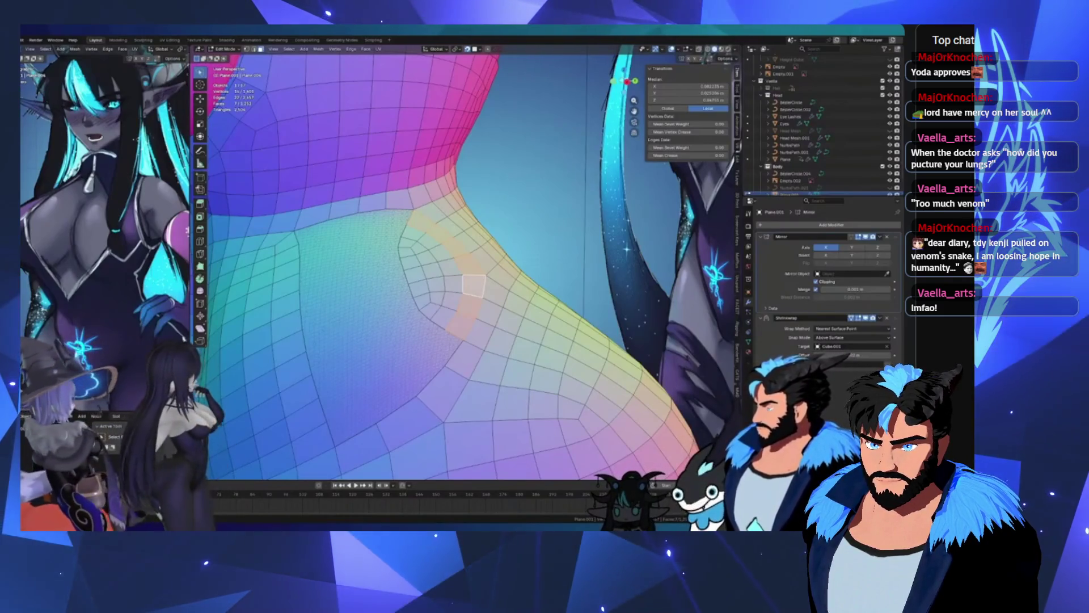
scroll(433, 289, "down", 6)
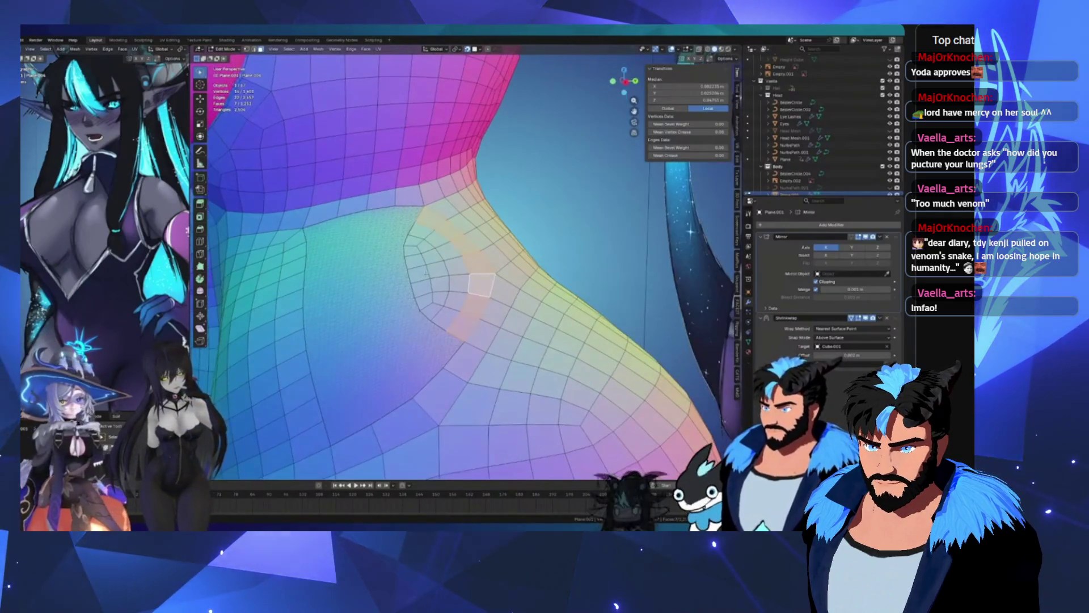
Step: Add a centred, unslid edge loop across the hip
scroll(433, 290, "up", 5)
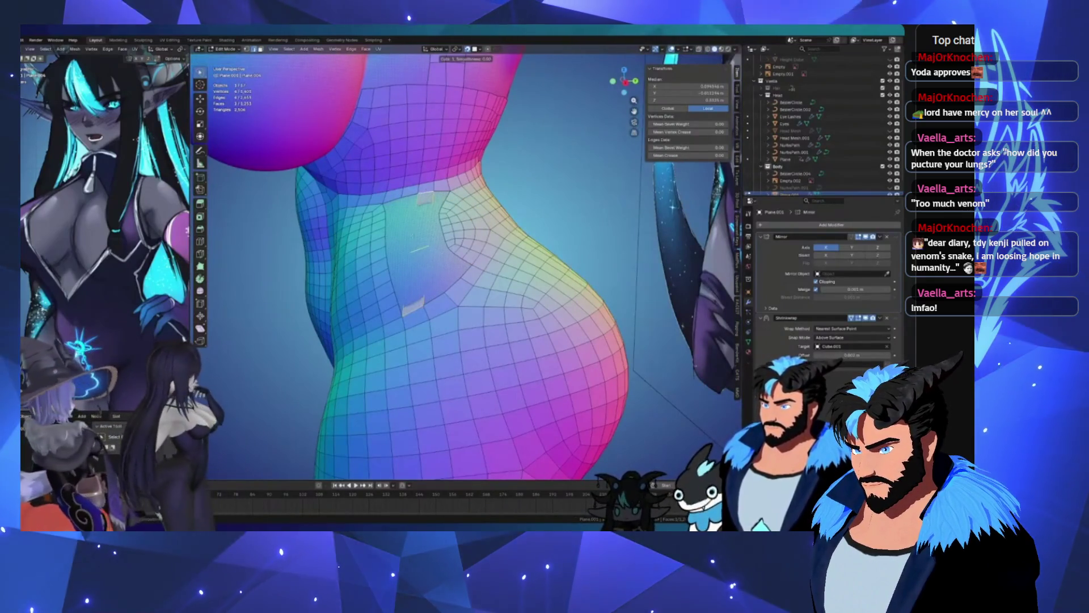
key("ctrl+r")
left_click(415, 241)
right_click(414, 241)
Step: Delete an 11-face strip on the hip selected as a shortest face path
scroll(412, 238, "up", 2)
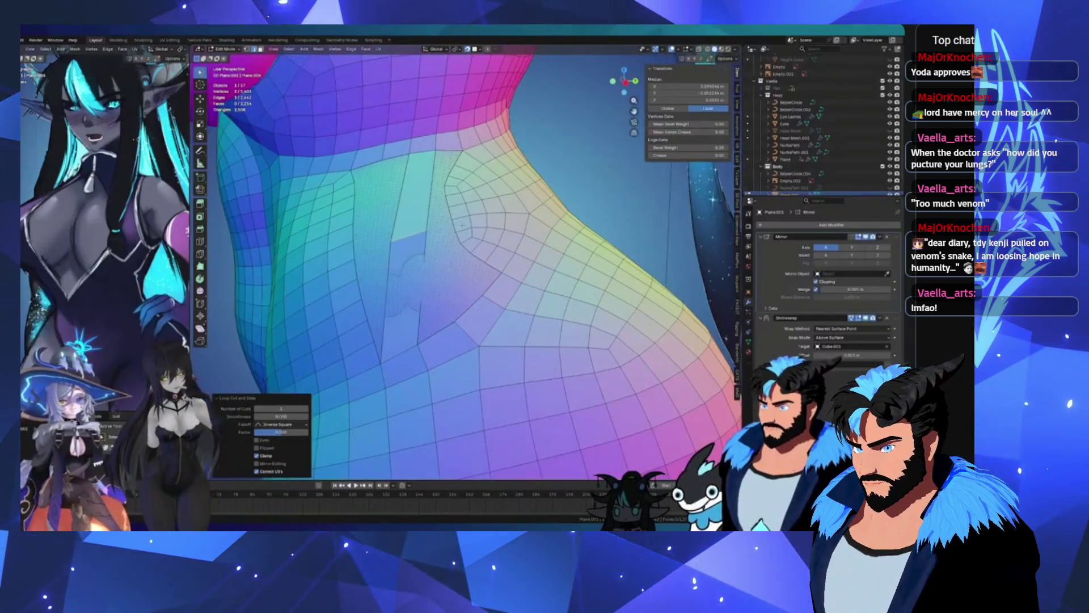
key("alt+a")
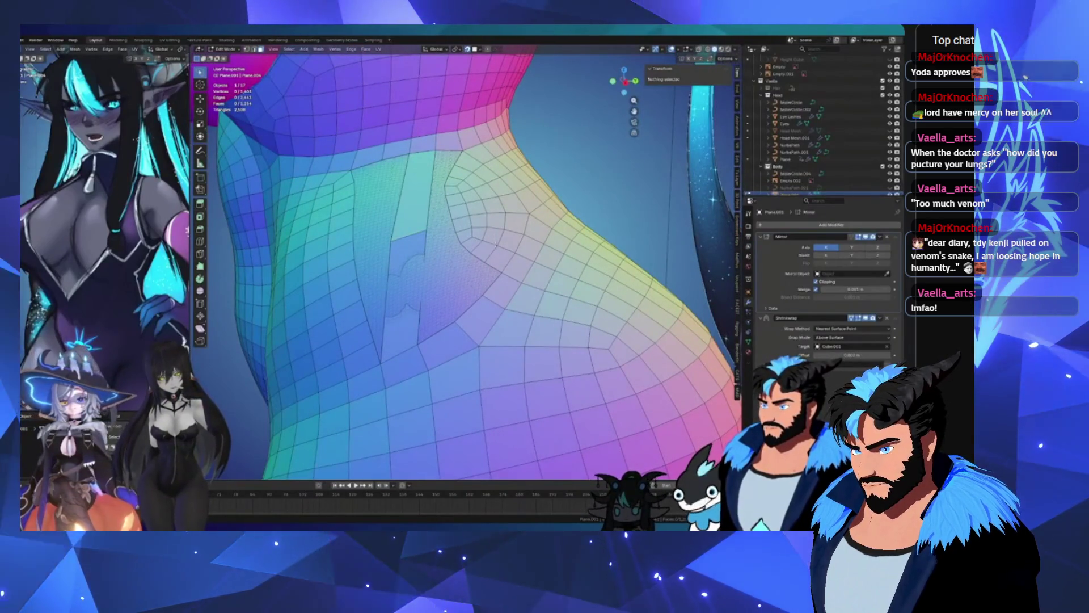
key("l")
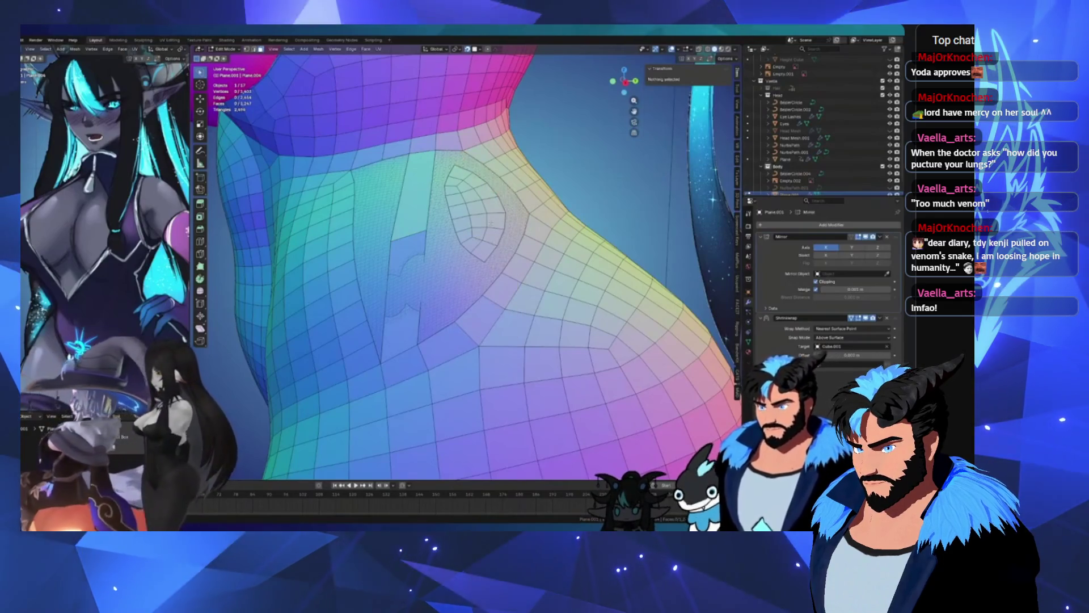
key("alt+a")
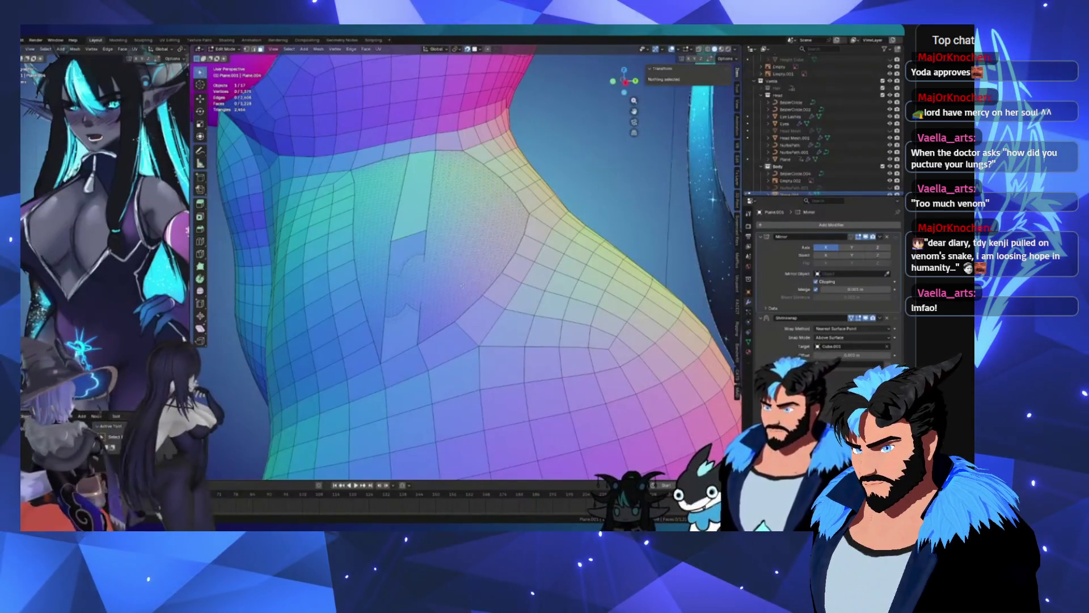
scroll(461, 285, "down", 5)
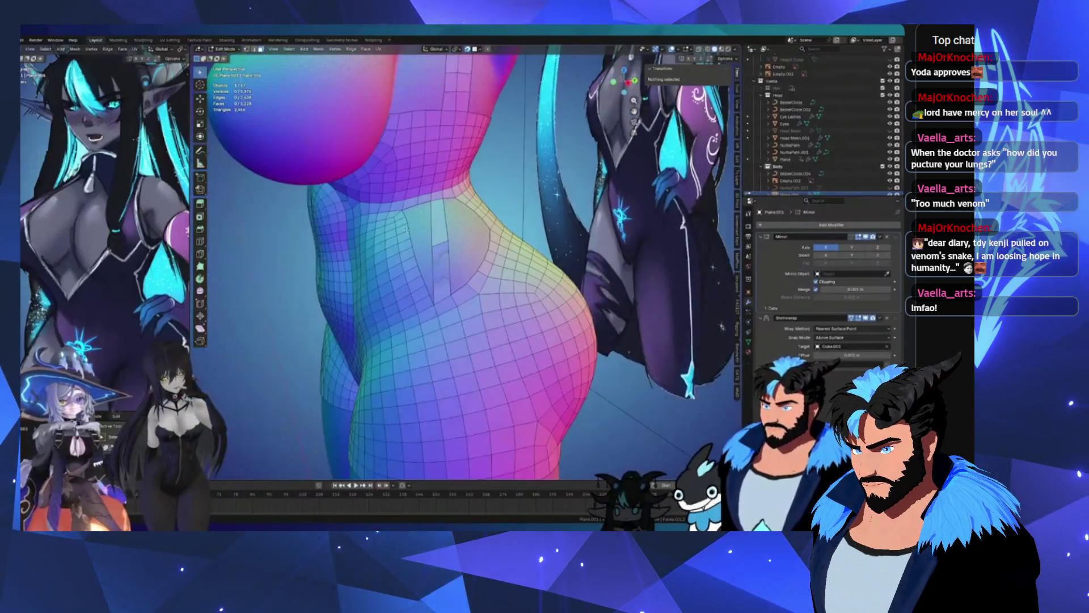
scroll(406, 229, "up", 4)
left_click(442, 391)
left_click(392, 194, "ctrl")
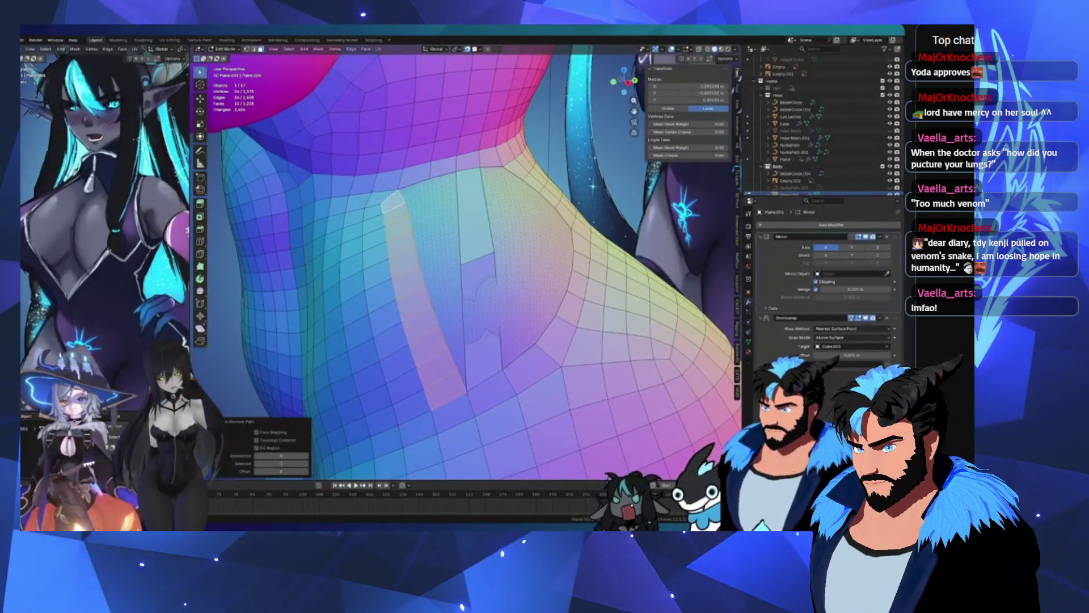
key("x")
left_click(392, 420)
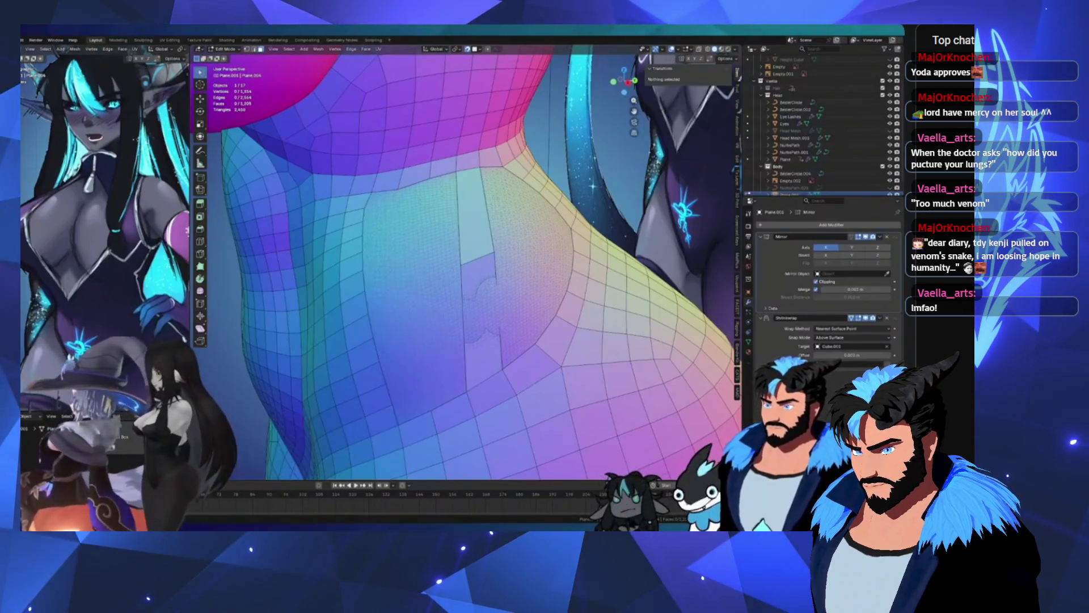
Step: Move a hip-side vertex up and right, then join two vertices with a new edge
scroll(470, 261, "down", 3)
mouse_move(471, 261)
middle_mouse_down()
mouse_move(397, 267)
mouse_move(471, 261)
middle_mouse_up()
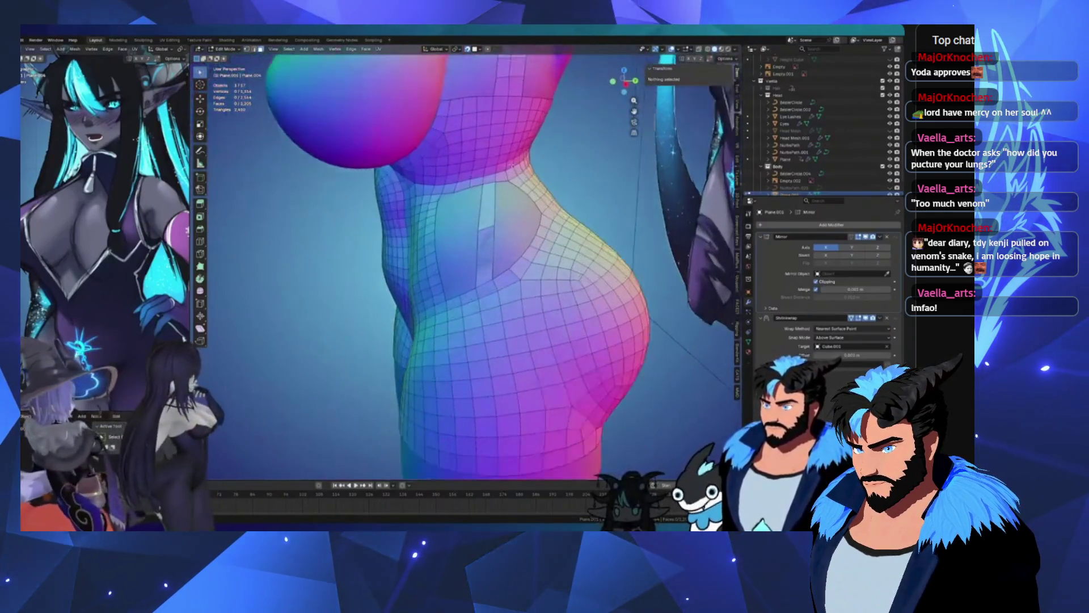
scroll(471, 261, "up", 4)
left_click(477, 345)
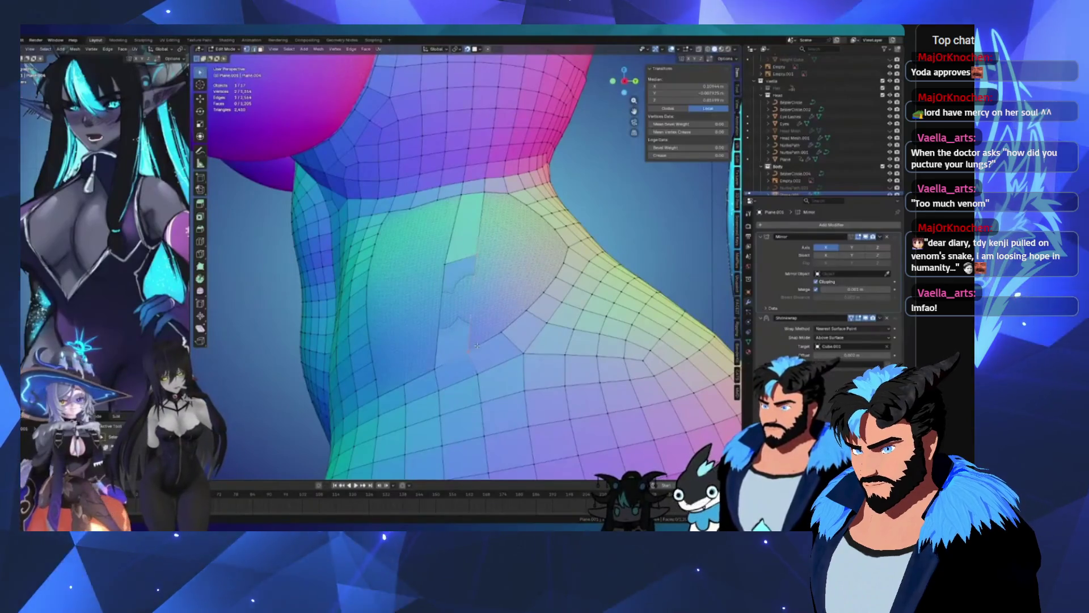
mouse_move(471, 317)
left_mouse_down()
mouse_move(474, 280)
mouse_move(501, 253)
left_mouse_up()
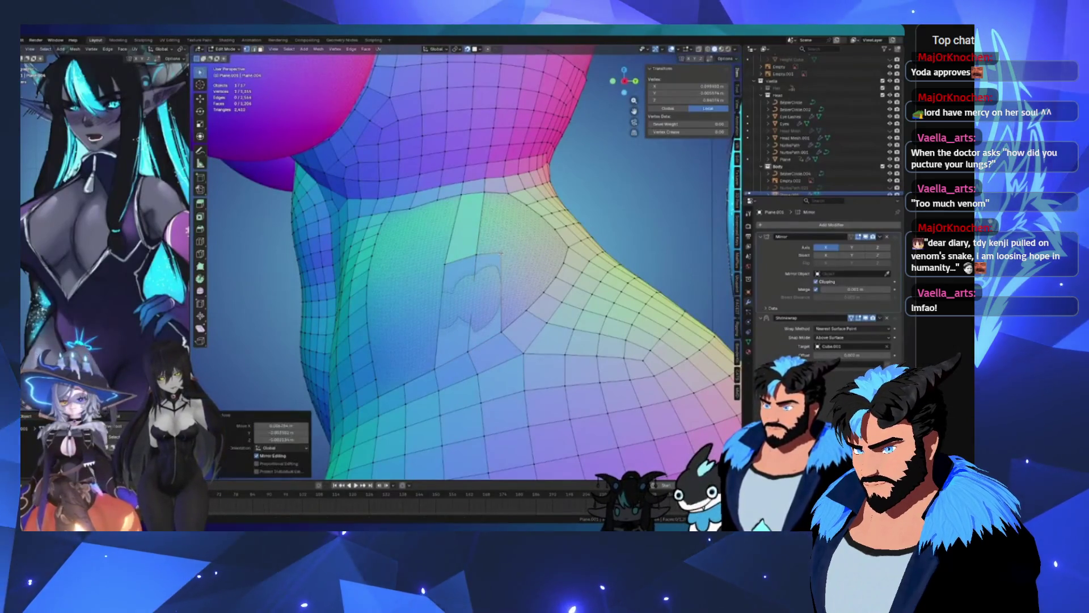
left_click(527, 309, "shift")
key("j")
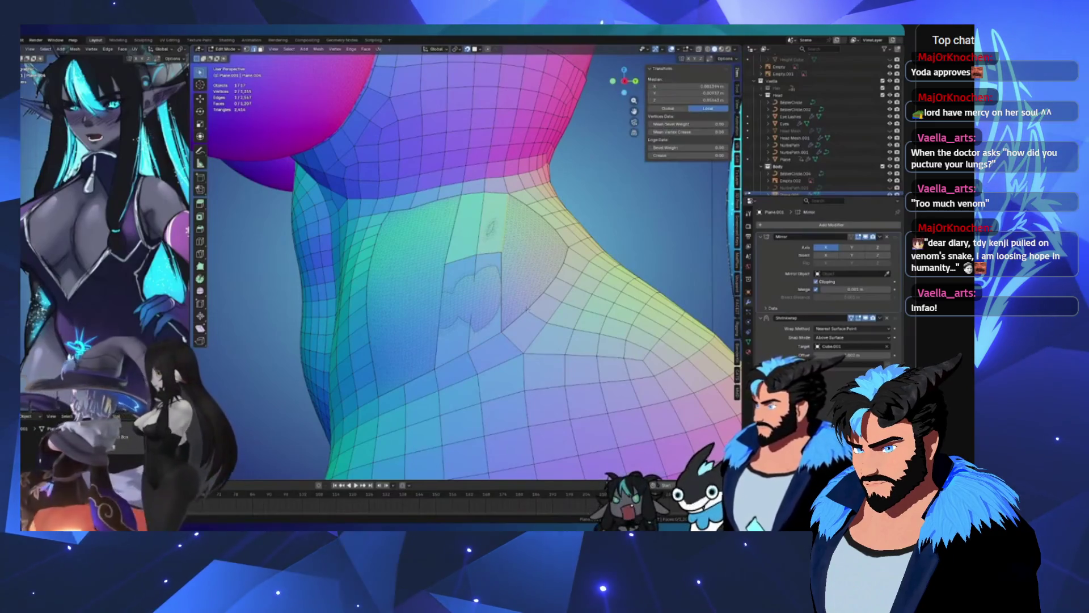
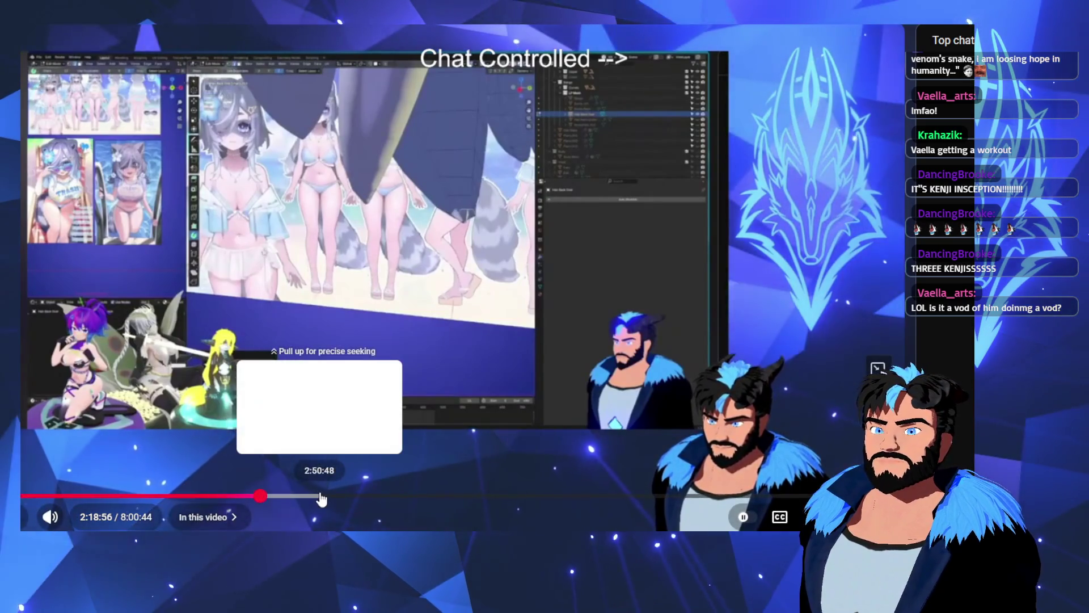
Step: Skip the Blender VOD ahead to about 3:02:49 on the seek bar
left_click(341, 497)
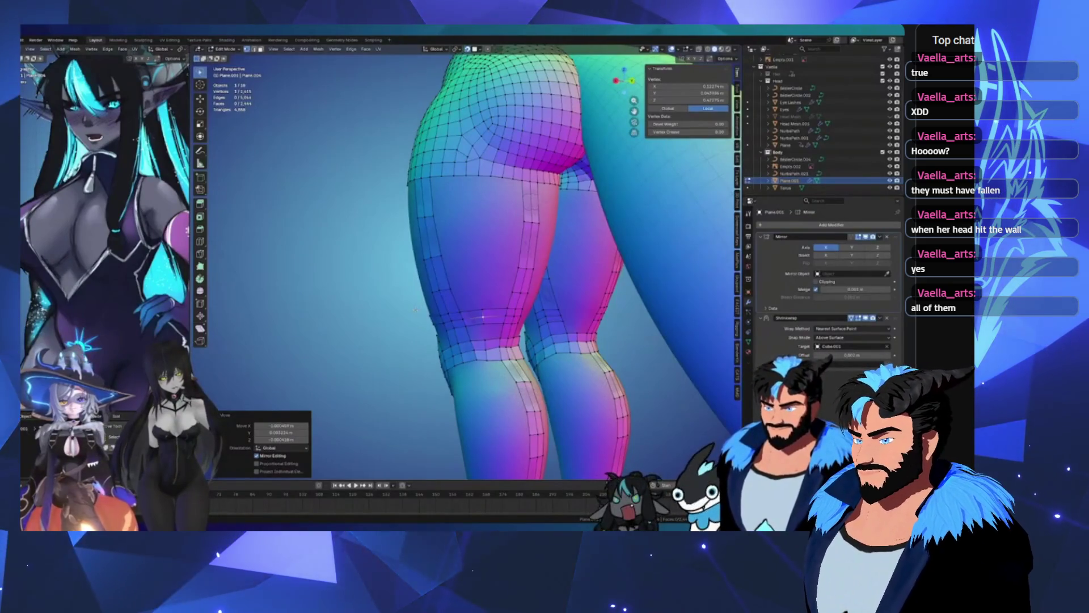
Step: Clear the selection and move an inner-thigh edge to a new position
scroll(480, 313, "up", 5)
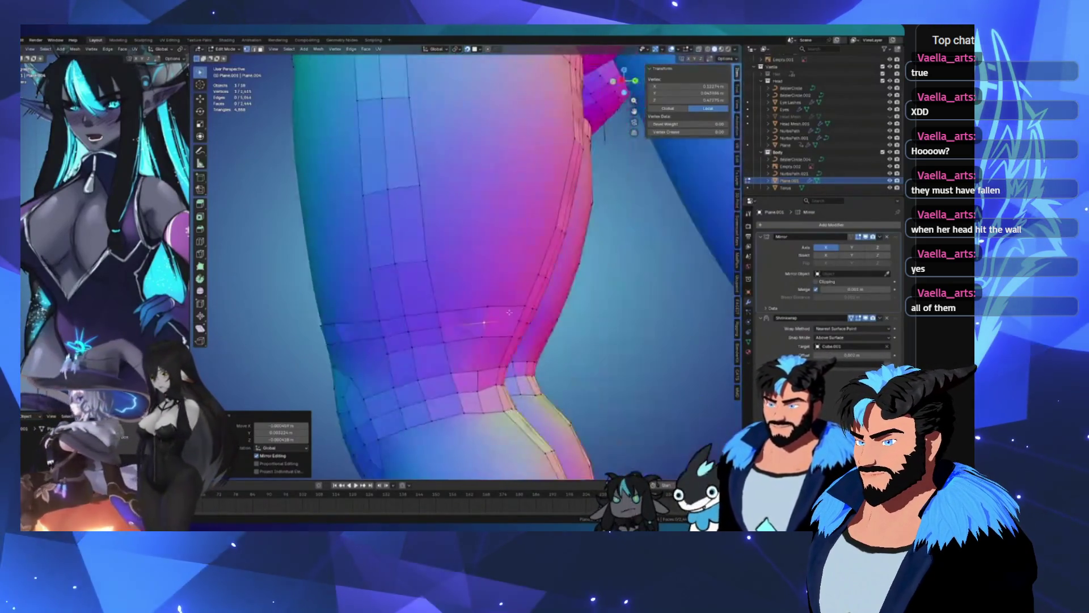
middle_click_drag(479, 313, 473, 321)
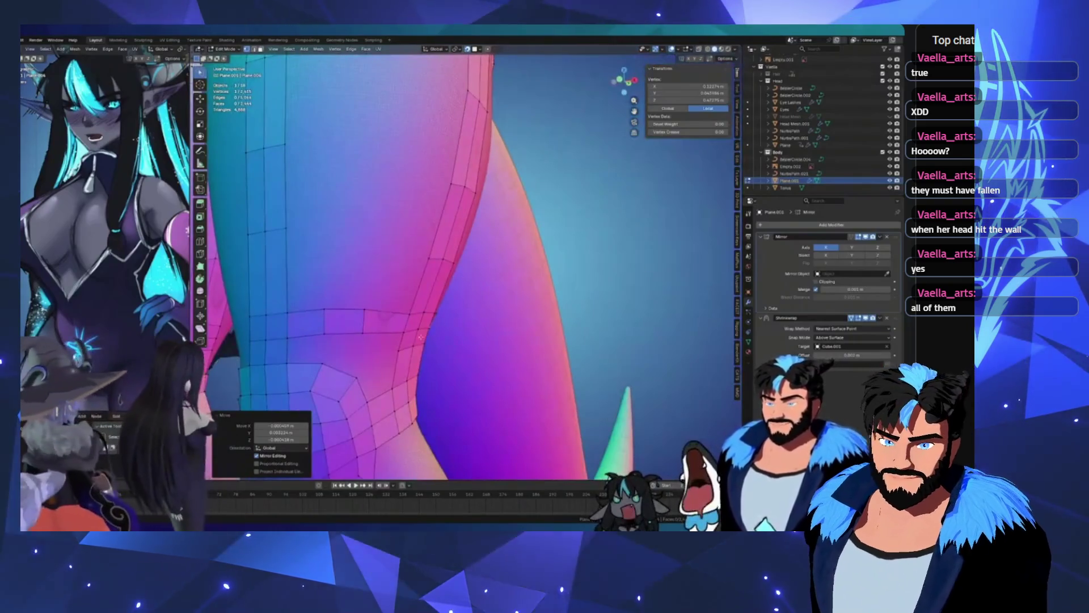
mouse_move(377, 341)
middle_mouse_down()
mouse_move(287, 347)
mouse_move(340, 329)
middle_mouse_up()
key("alt+a")
left_click(385, 295)
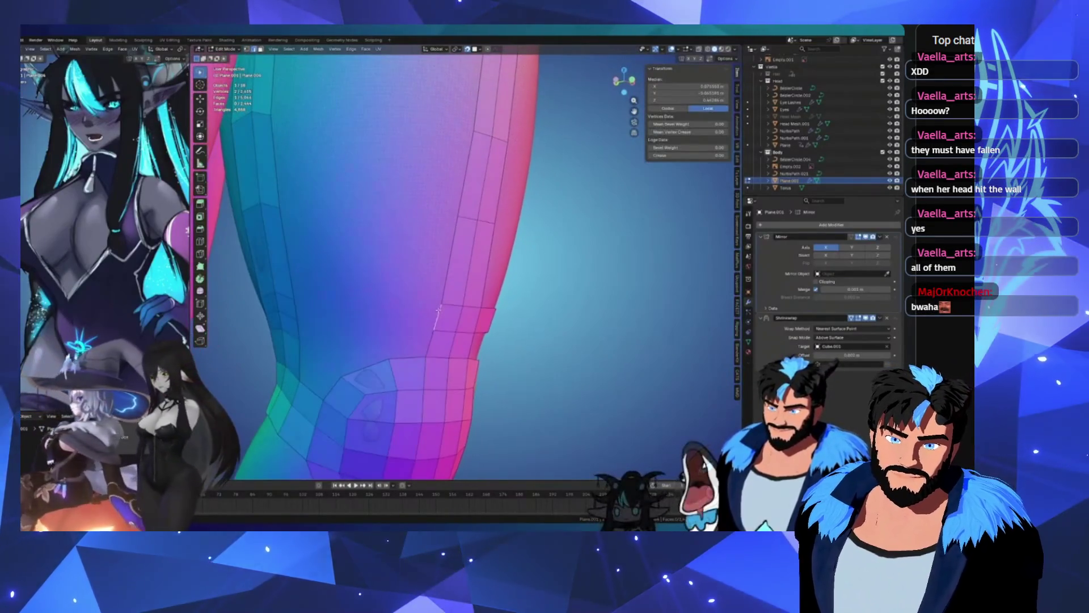
key("g")
left_click(337, 328)
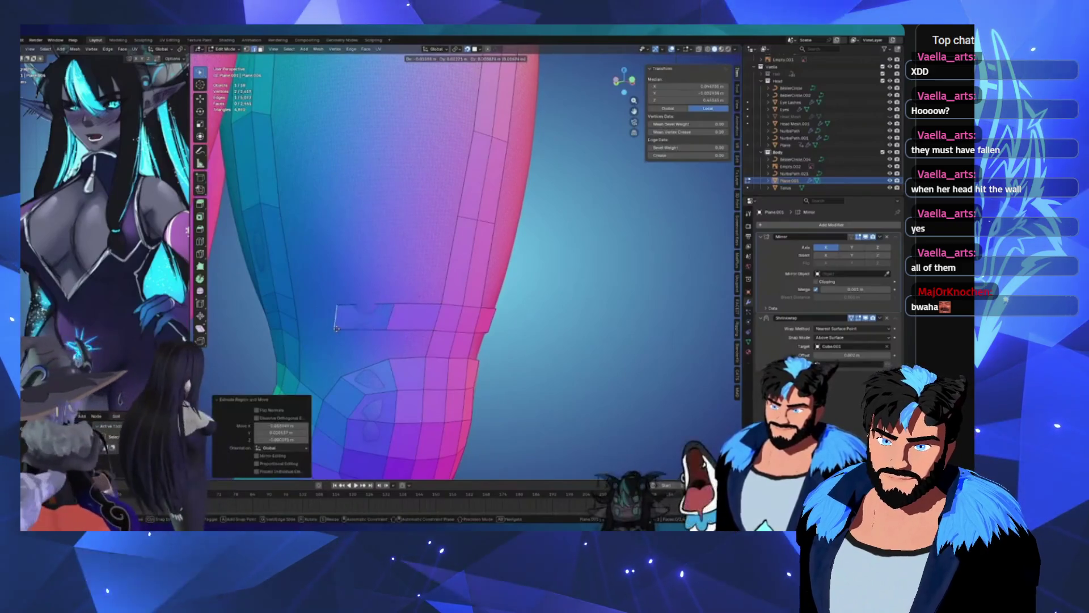
left_click(337, 322)
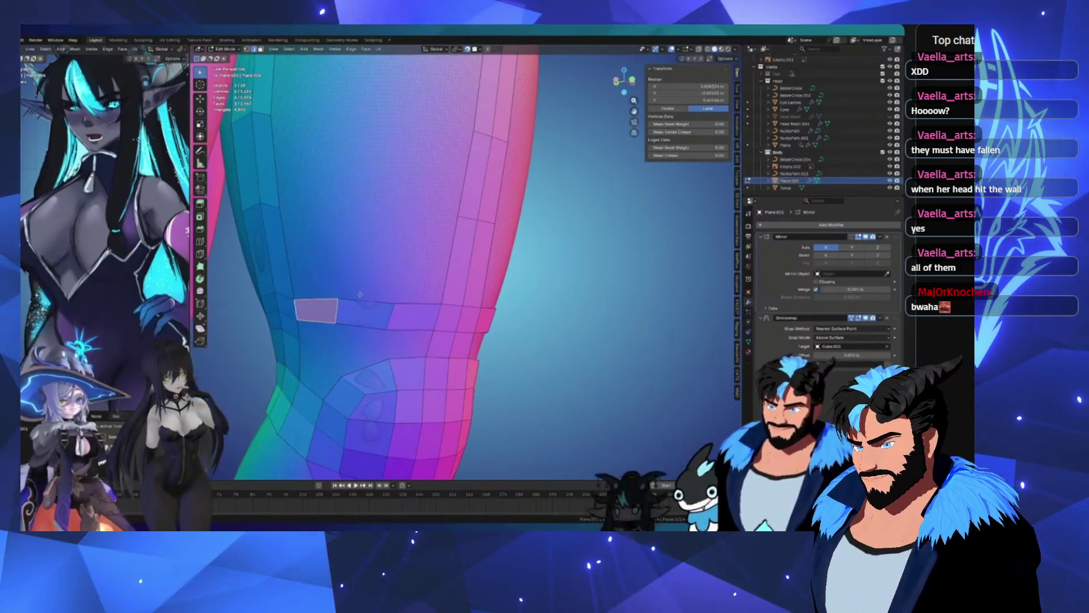
Step: Try extruding another thigh edge, undo it, then reposition the selected edges on both legs
scroll(359, 294, "down", 3)
mouse_move(359, 295)
middle_mouse_down()
mouse_move(335, 296)
mouse_move(327, 267)
middle_mouse_up()
scroll(330, 296, "up", 3)
key("e")
left_click(326, 261)
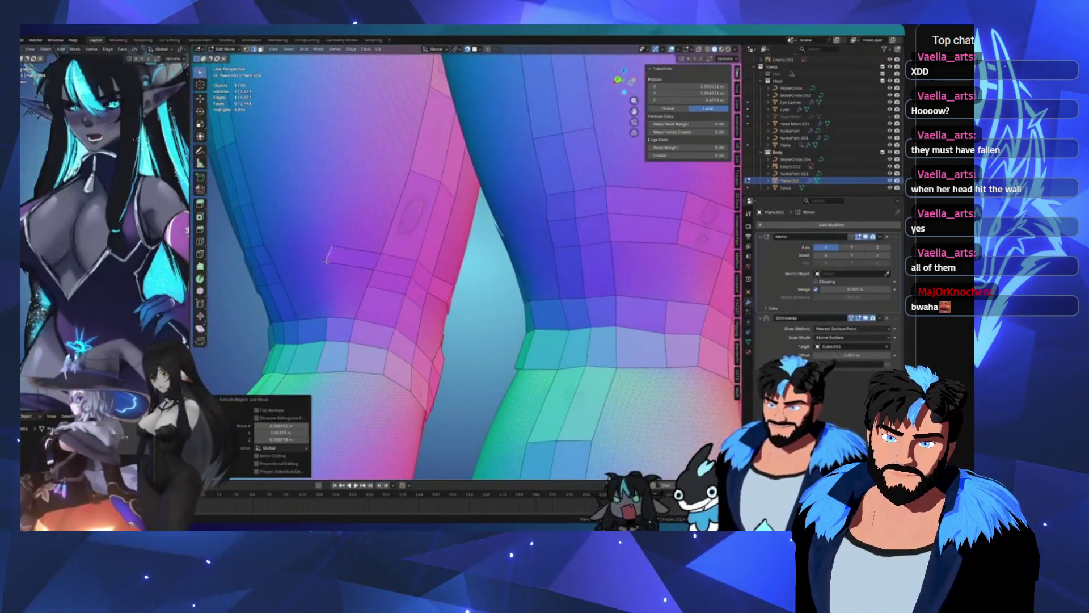
key("ctrl+z")
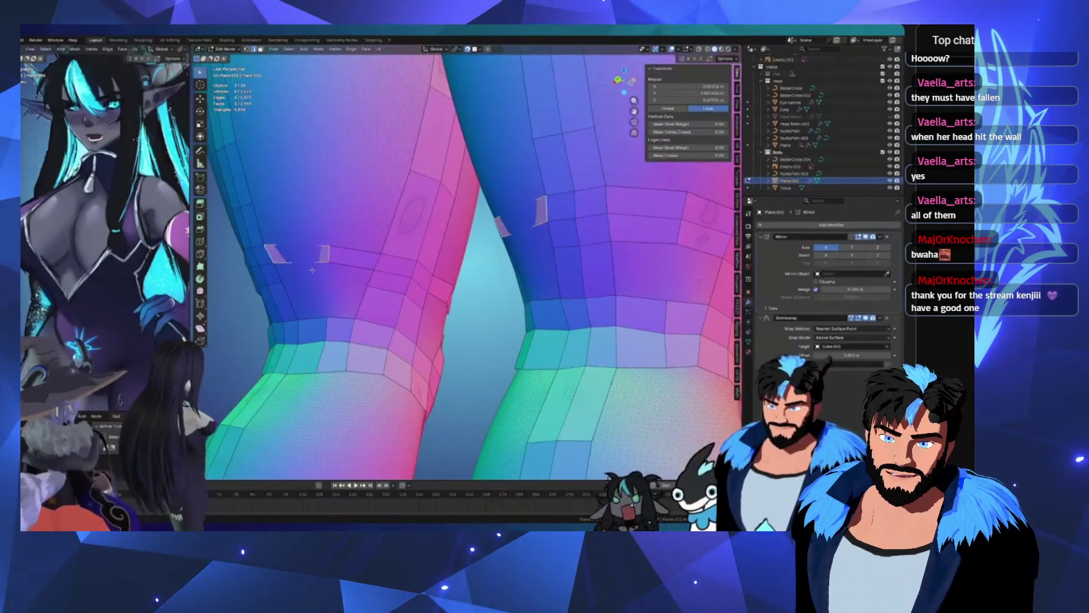
key("g")
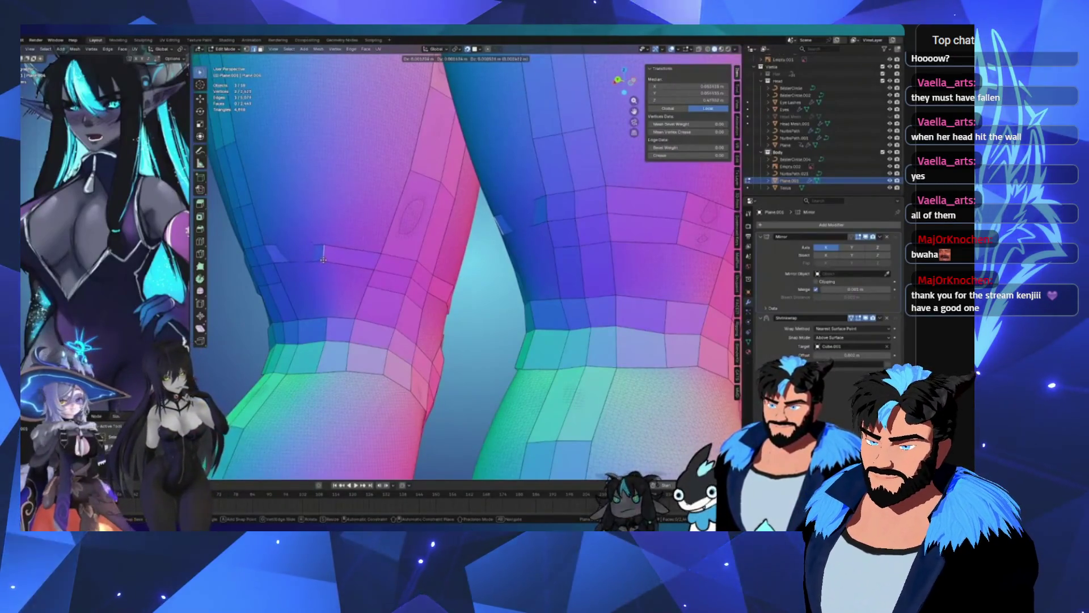
left_click(322, 259)
Step: Add a loop cut running around both legs with Ctrl+R
key("ctrl+r")
left_click(295, 247)
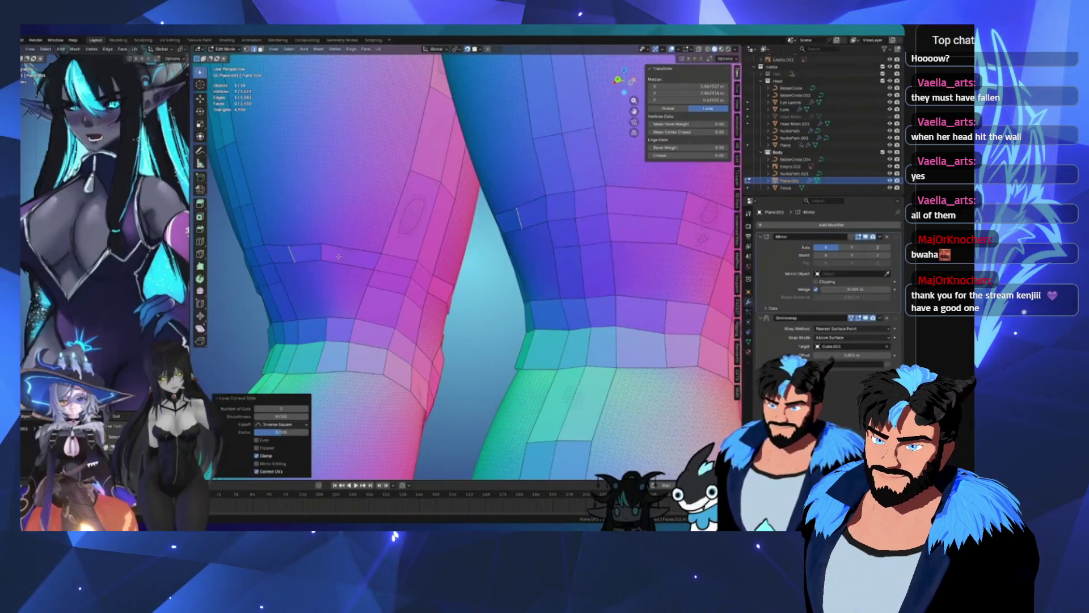
scroll(338, 257, "down", 3)
left_click(354, 253)
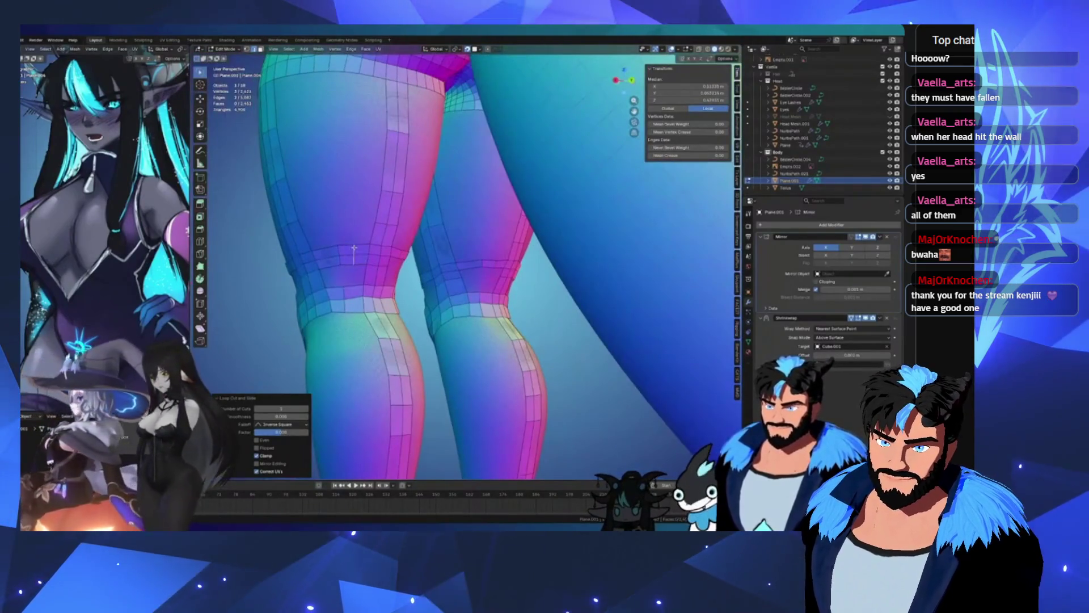
Step: Zoom in on one knee, move a single knee vertex, then clear the selection
middle_click_drag(377, 246, 386, 253)
scroll(386, 252, "up", 3)
left_click(391, 257)
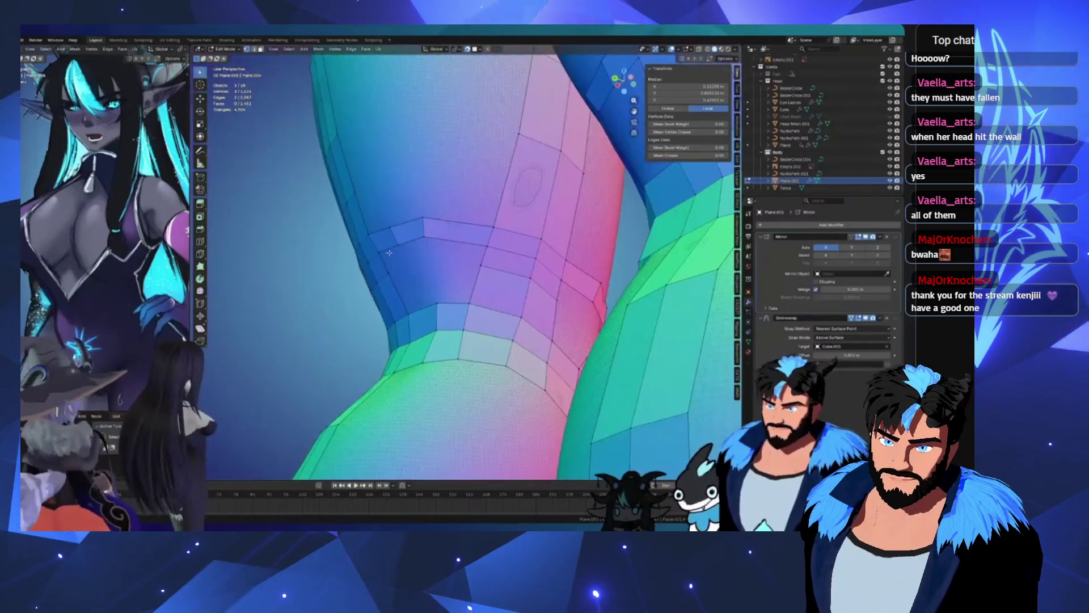
key("g")
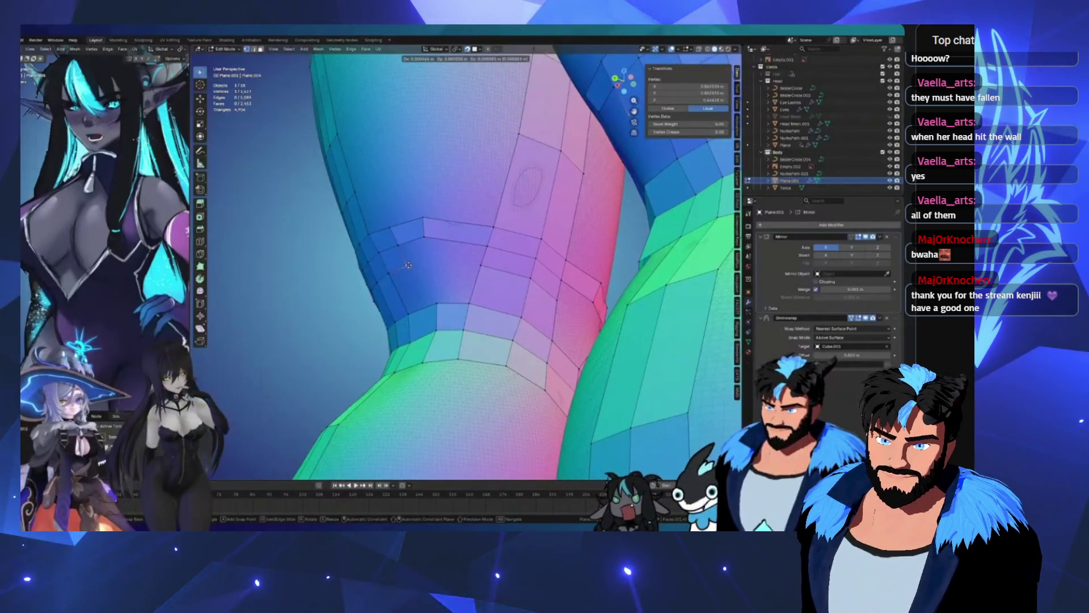
left_click(475, 245)
key("alt+a")
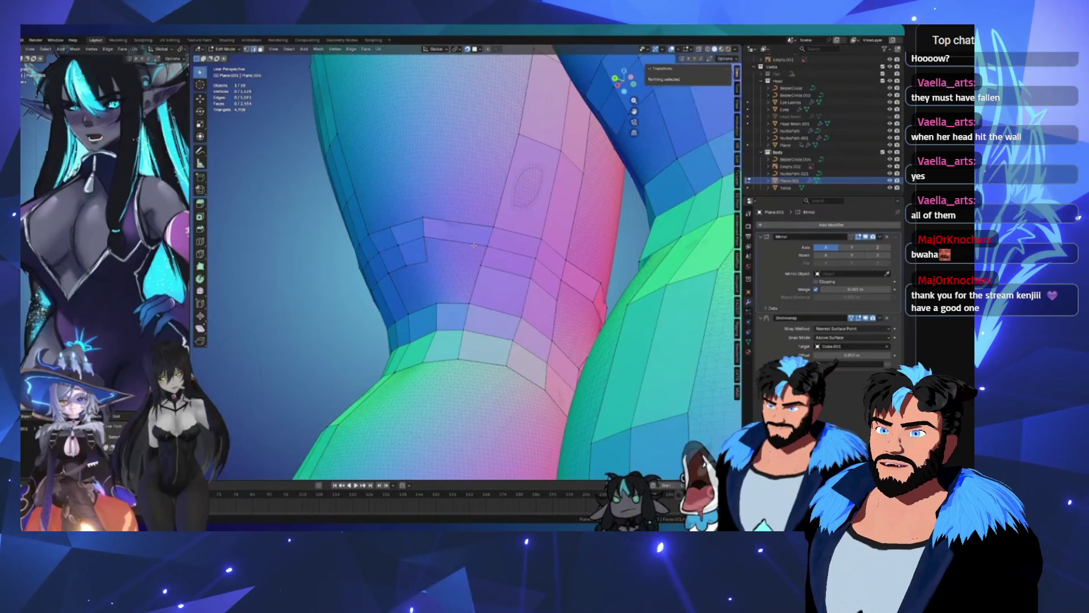
Step: Frame both knees from the side and move another knee vertex into place
scroll(474, 245, "down", 3)
middle_click_drag(475, 245, 345, 251)
scroll(396, 244, "up", 2)
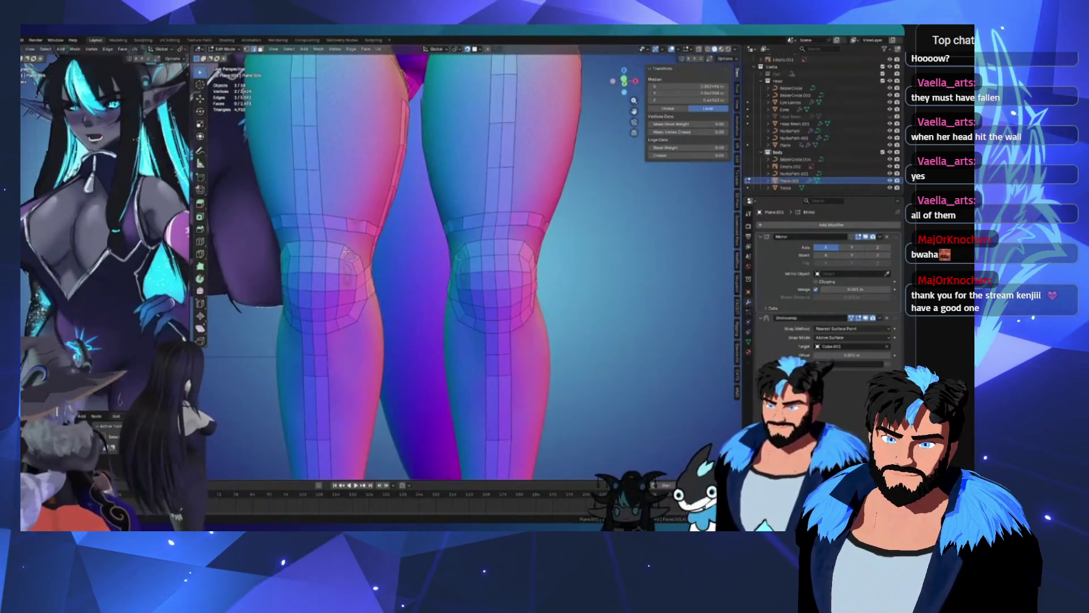
mouse_move(473, 244)
middle_mouse_down()
mouse_move(476, 229)
mouse_move(511, 242)
mouse_move(474, 235)
middle_mouse_up()
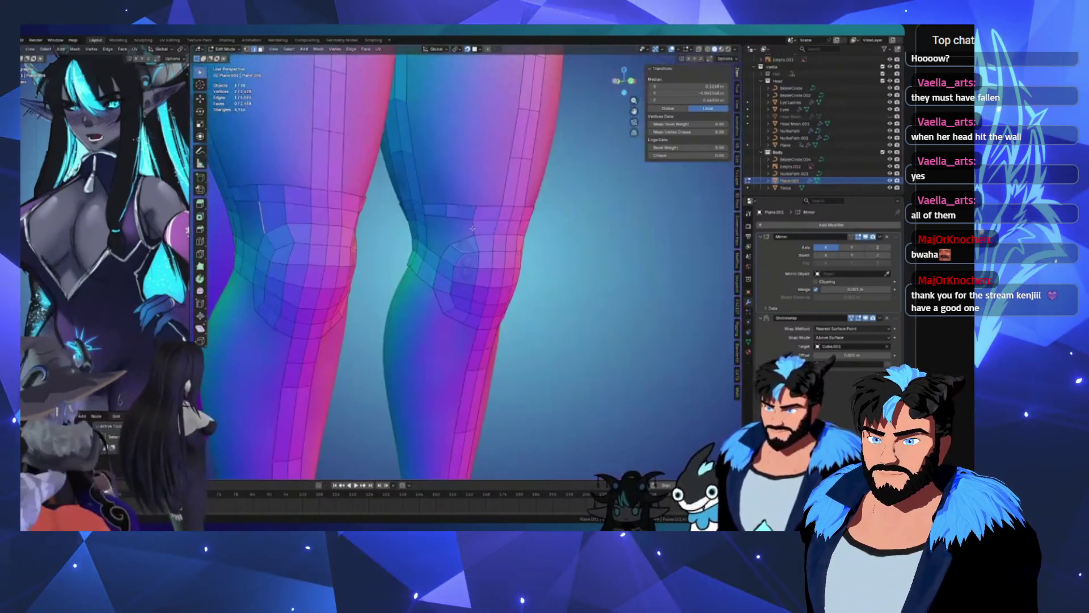
left_click(464, 233)
scroll(465, 233, "up", 5)
left_click(455, 234)
key("g")
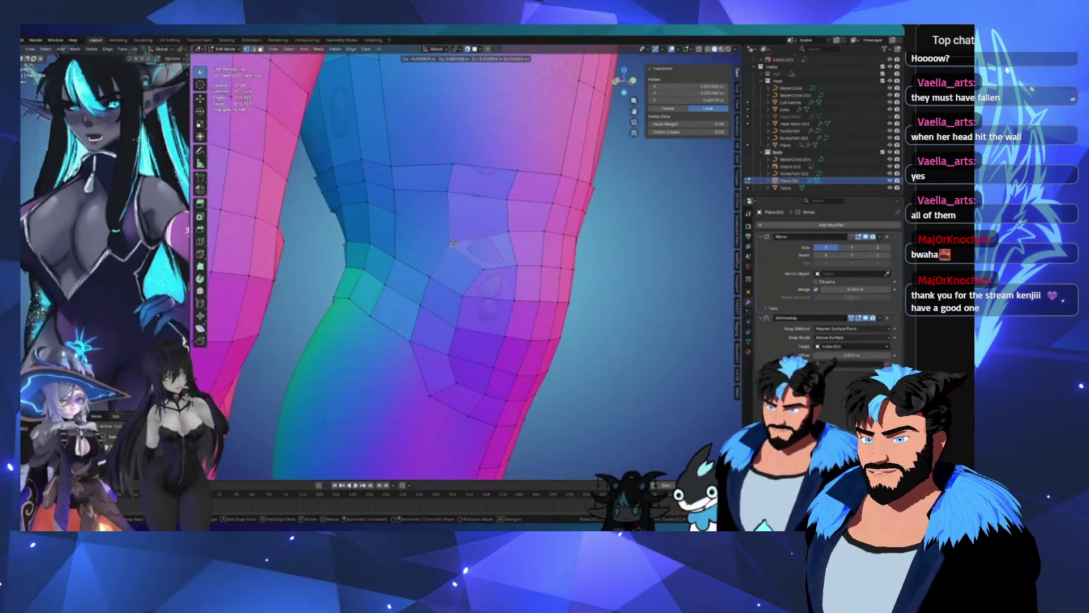
left_click(455, 234)
Step: Select vertices near the top of the knee and nudge one slightly
left_click(428, 217)
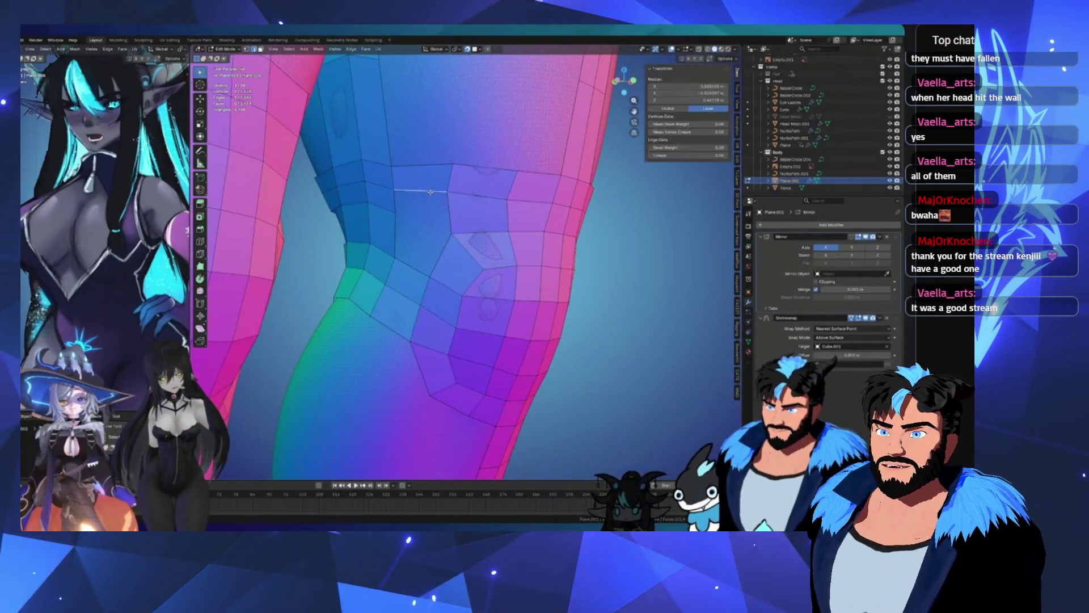
middle_click_drag(428, 216, 573, 152)
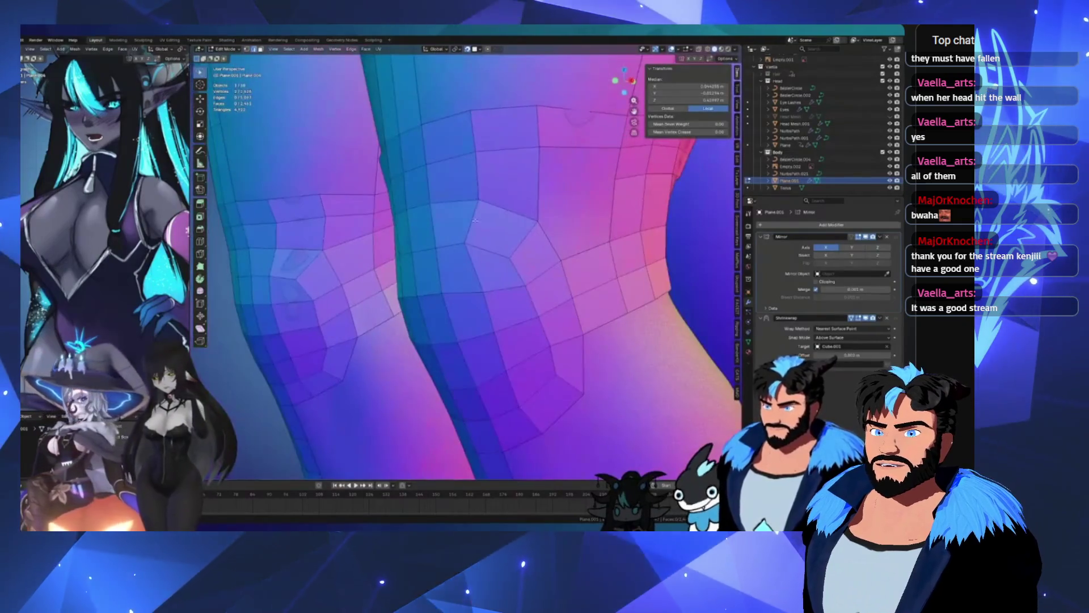
left_click(578, 149)
left_click(536, 219)
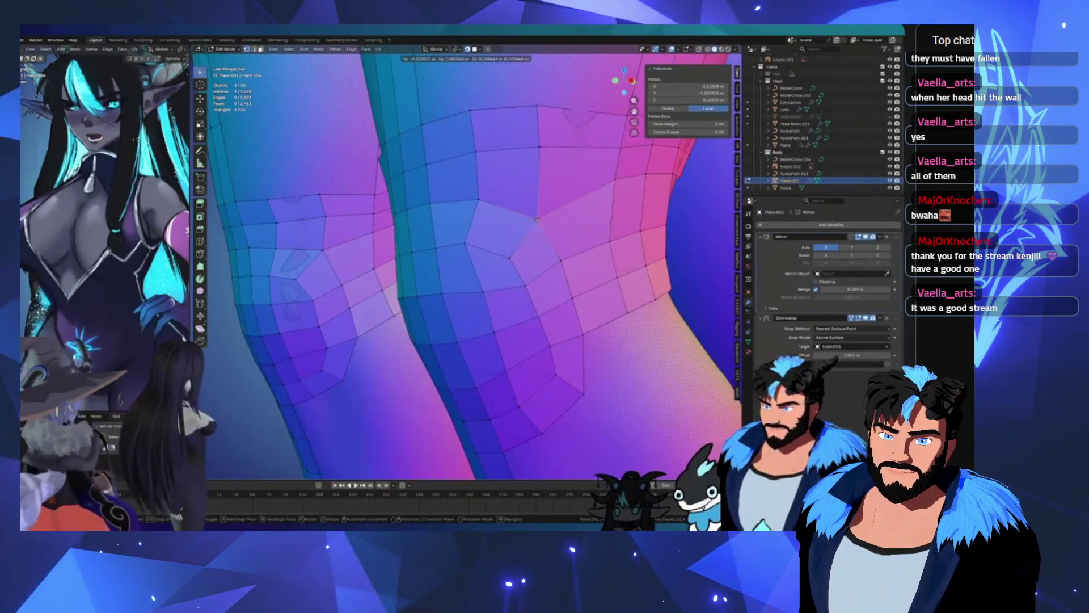
left_click(535, 211)
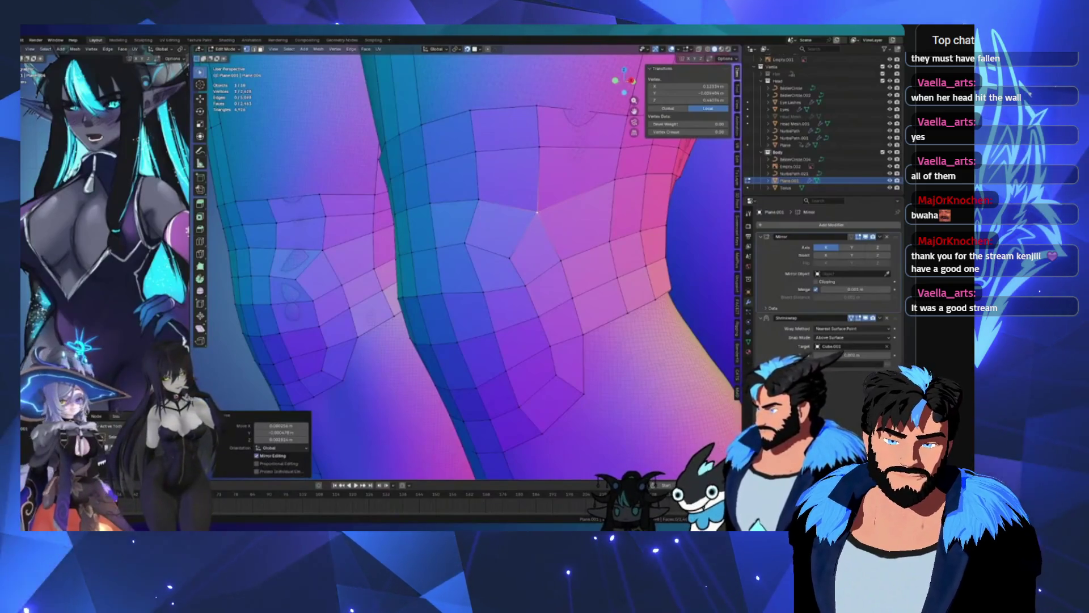
Step: Add a centred edge loop around the knee
scroll(536, 213, "down", 3)
middle_click_drag(536, 213, 398, 251)
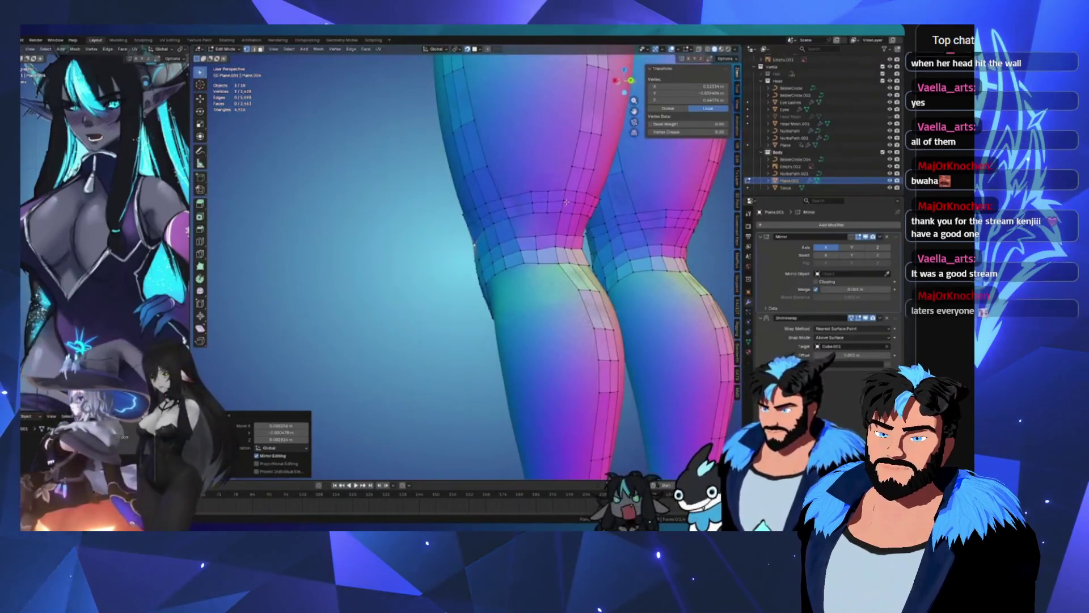
scroll(545, 252, "up", 3)
left_click(532, 272)
right_click(532, 273)
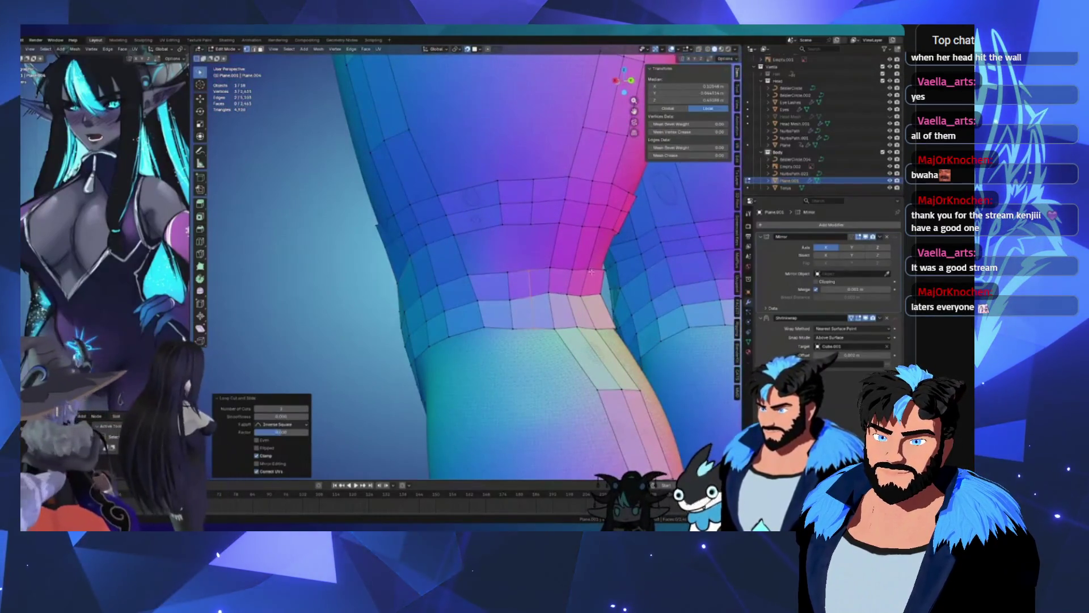
Step: Change the selection on the knee mesh while orbiting around it
middle_click_drag(591, 273, 592, 271)
left_click(596, 254)
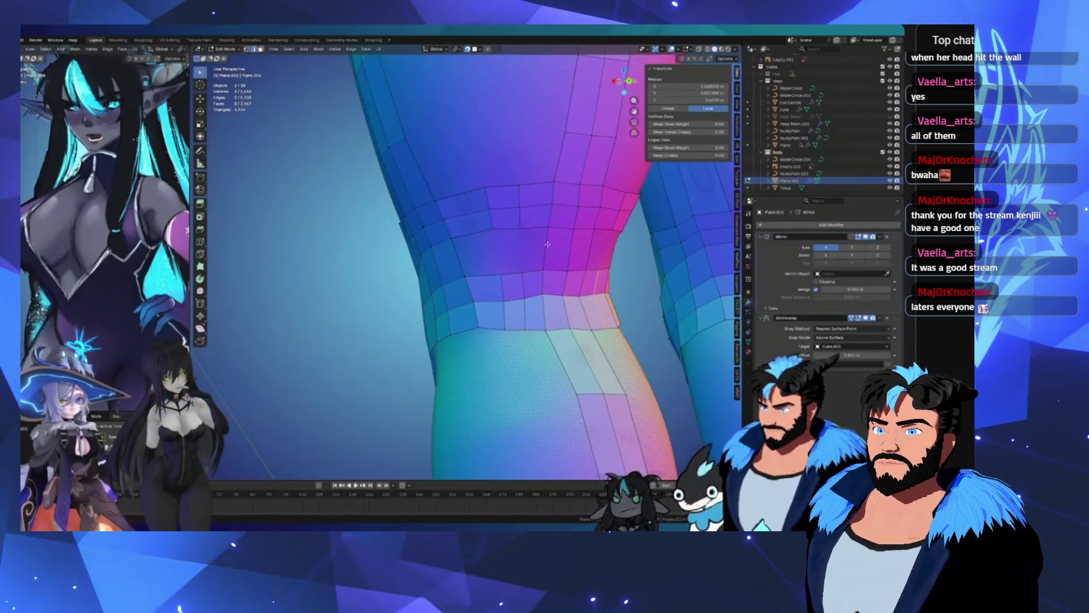
mouse_move(585, 246)
middle_mouse_down()
mouse_move(624, 262)
mouse_move(568, 278)
mouse_move(642, 252)
mouse_move(509, 270)
middle_mouse_up()
scroll(624, 263, "down", 5)
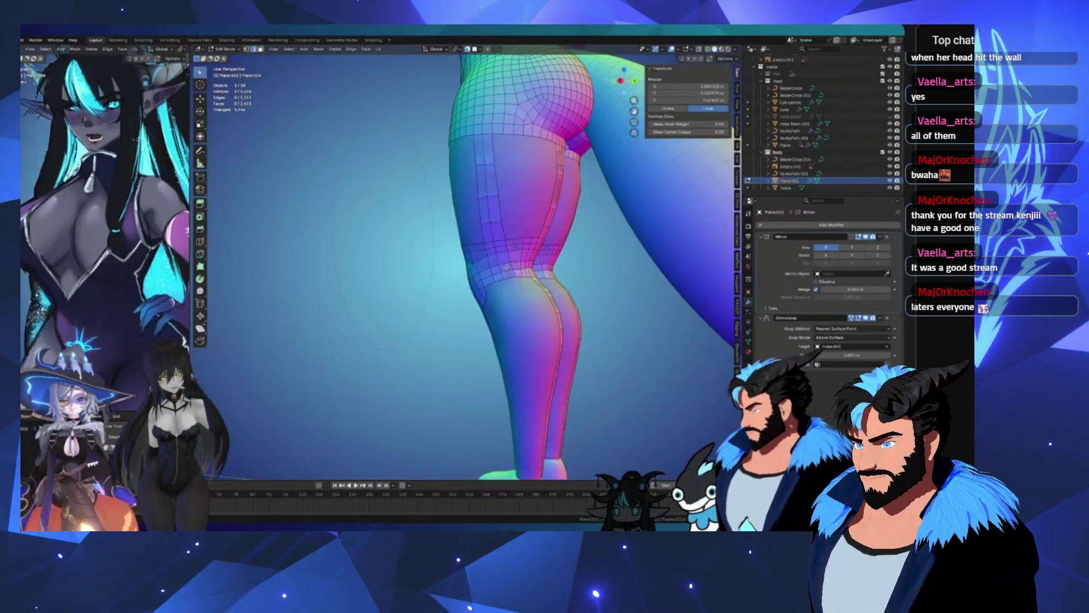
scroll(510, 226, "down", 5)
key("KP_1")
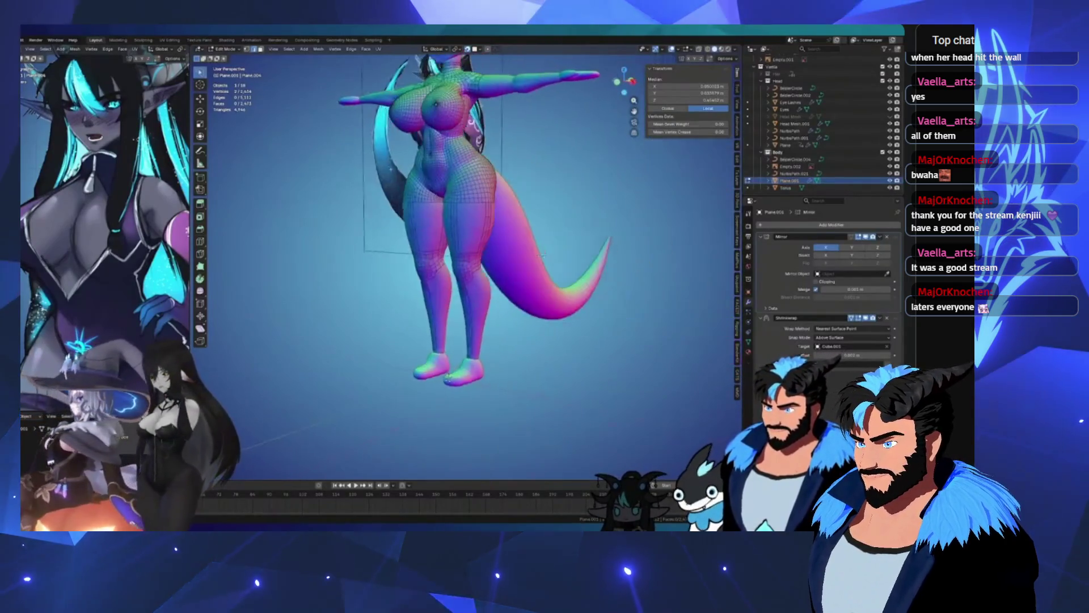
scroll(475, 248, "up", 5)
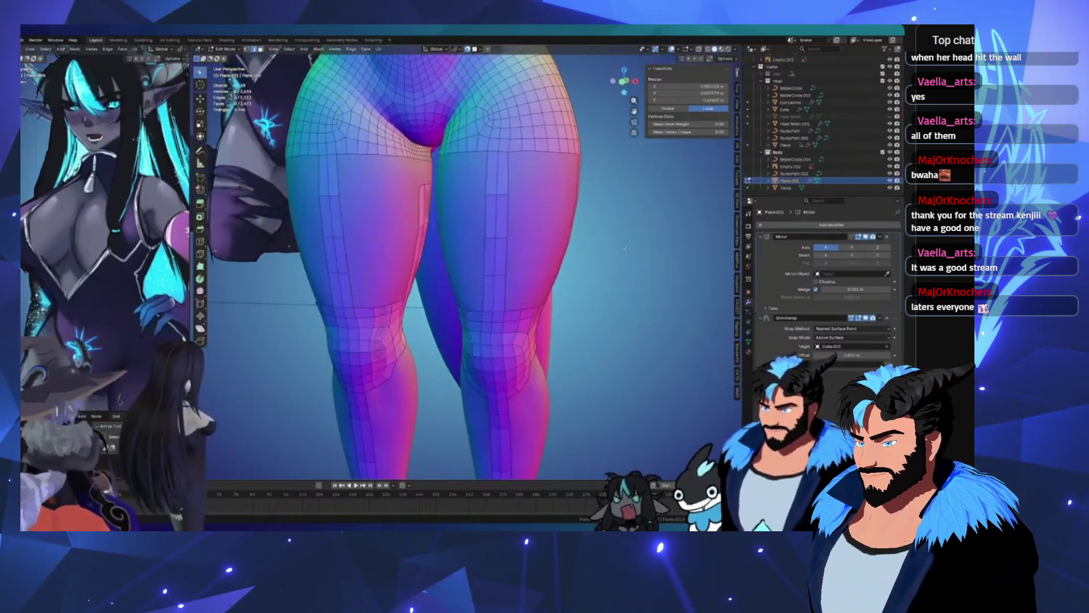
middle_click_drag(626, 249, 486, 254, "shift")
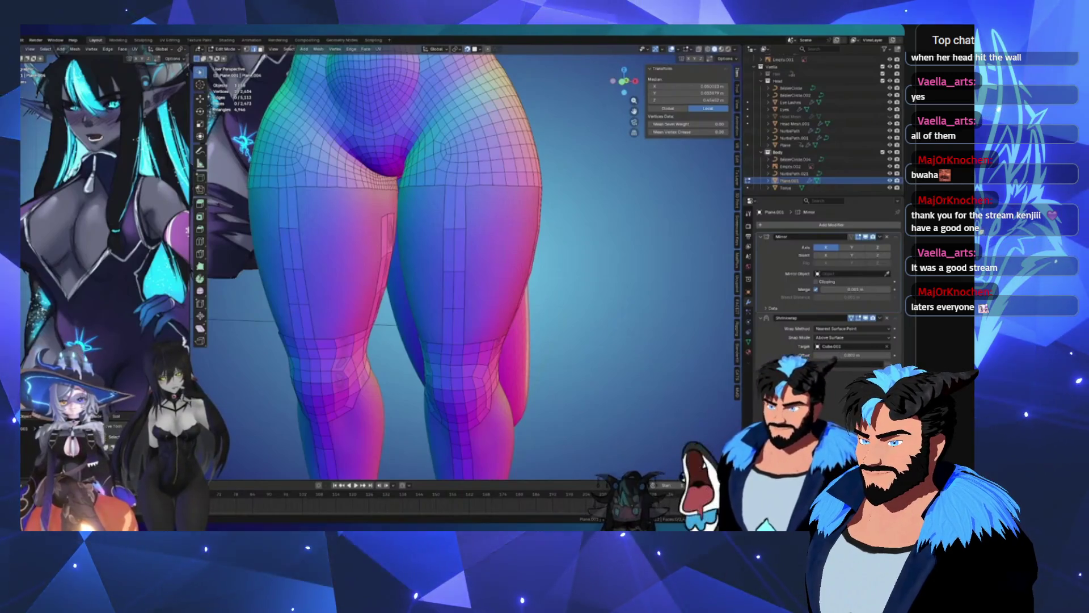
mouse_move(397, 227)
middle_mouse_down()
mouse_move(358, 212)
mouse_move(411, 227)
mouse_move(245, 198)
mouse_move(287, 109)
mouse_move(473, 163)
middle_mouse_up()
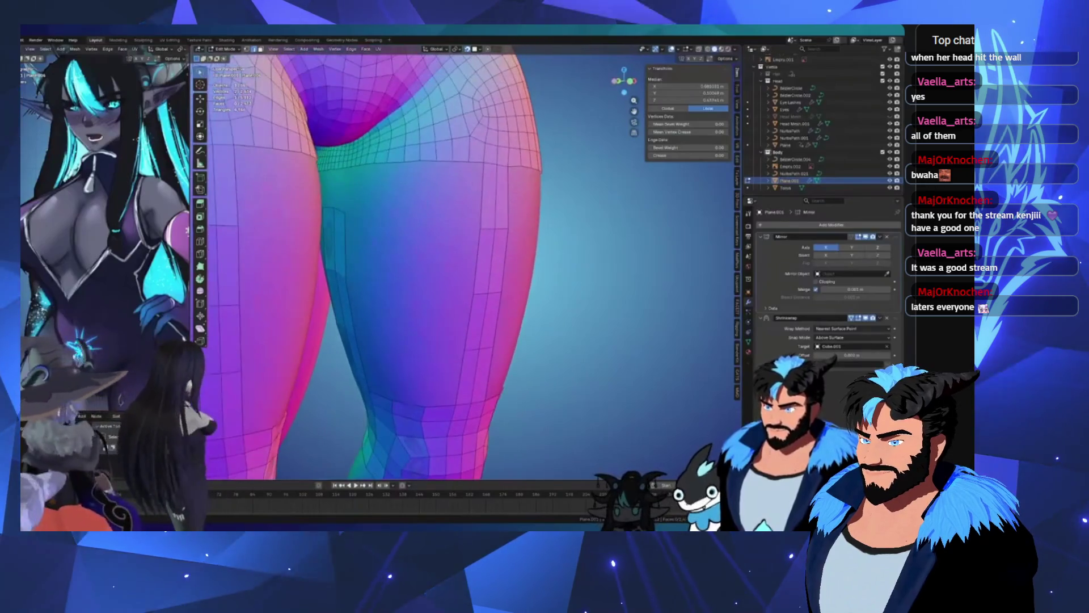
left_click(474, 163, "ctrl")
middle_click_drag(400, 178, 403, 186)
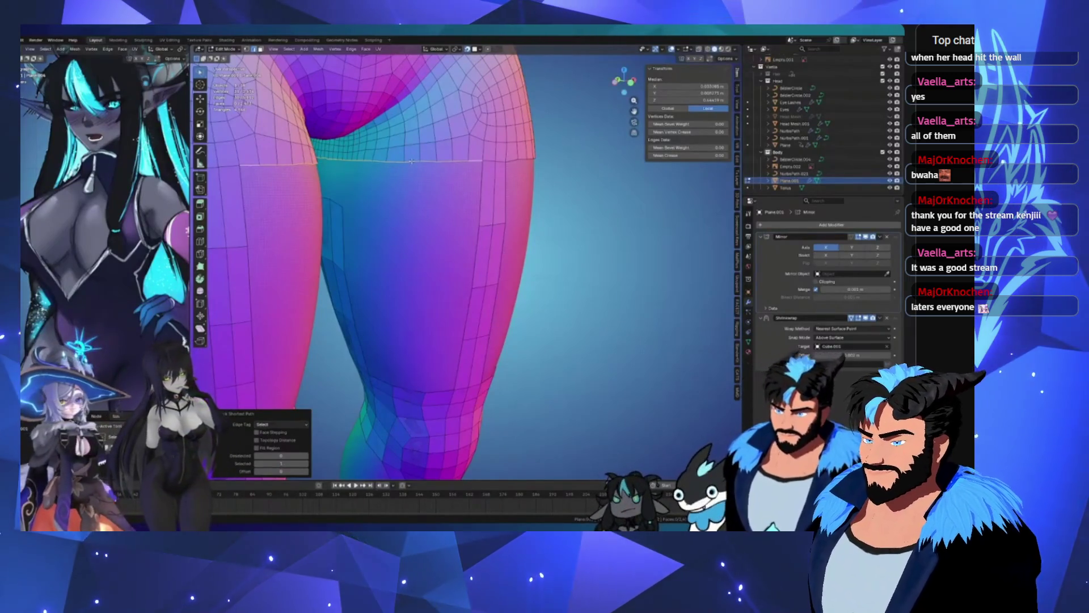
mouse_move(412, 161)
middle_mouse_down()
mouse_move(343, 158)
mouse_move(418, 159)
middle_mouse_up()
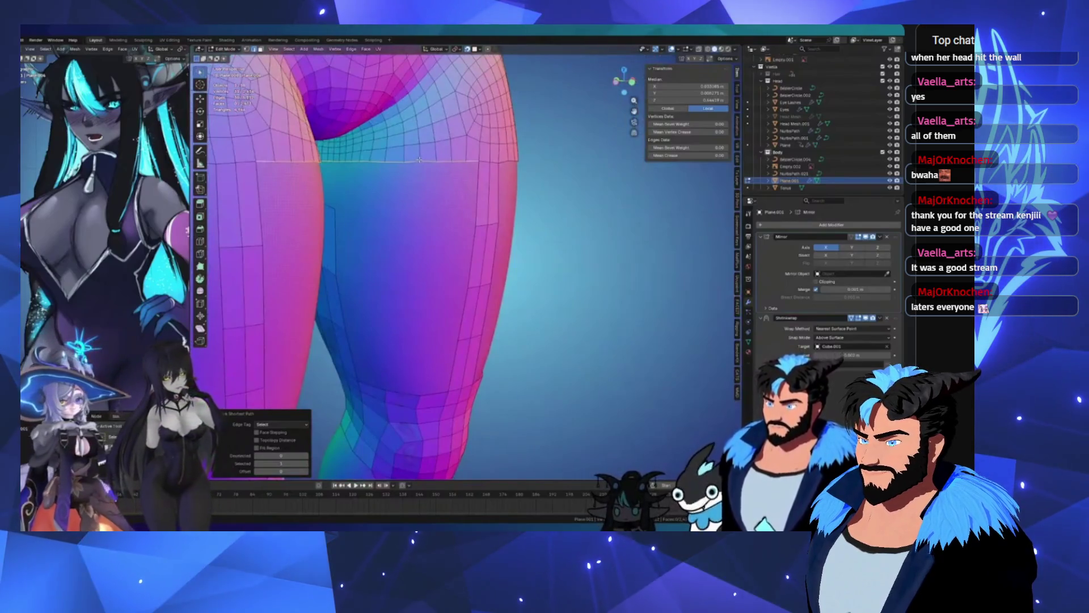
left_click(471, 161)
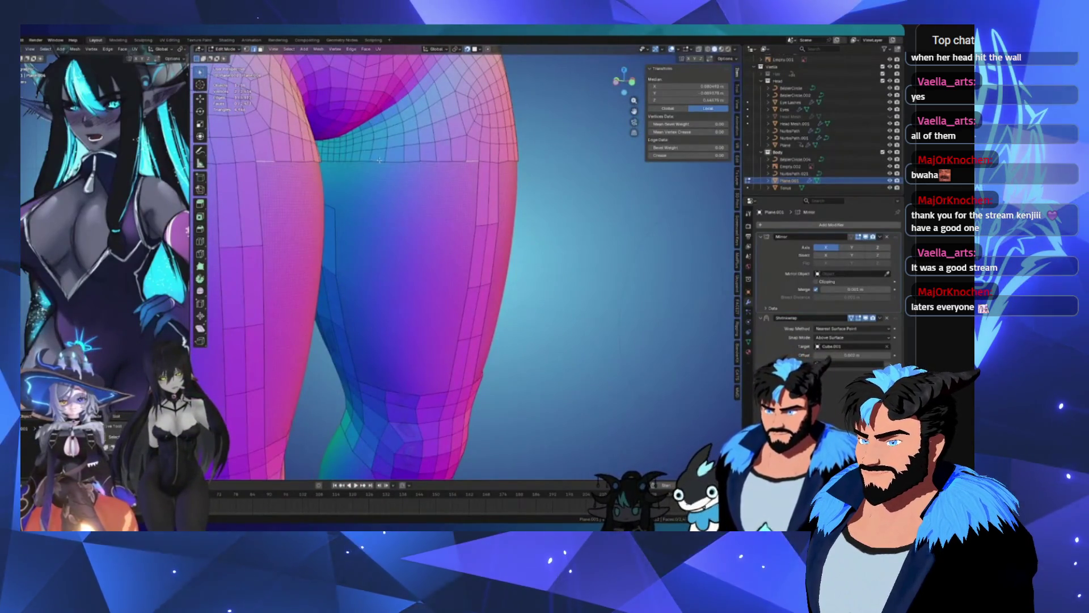